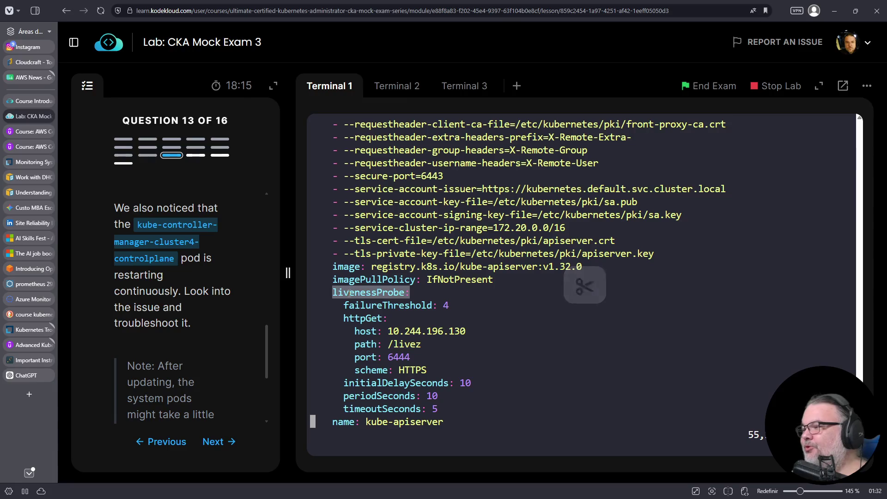
# - Inspect the livenessProbe fields in the manifest: host IP, /livez path and port
pyautogui.doubleClick(361, 293)
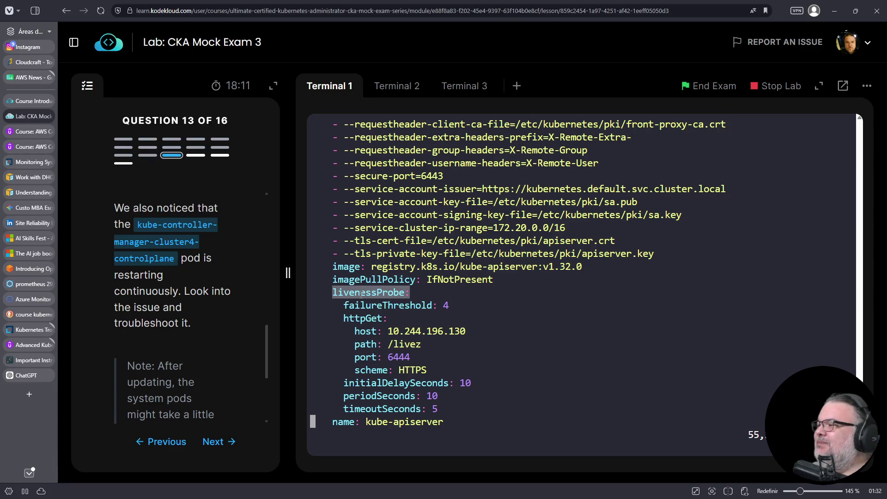
pyautogui.doubleClick(422, 333)
pyautogui.doubleClick(404, 344)
pyautogui.tripleClick(388, 418)
pyautogui.click(405, 356)
pyautogui.tripleClick(405, 357)
pyautogui.doubleClick(404, 345)
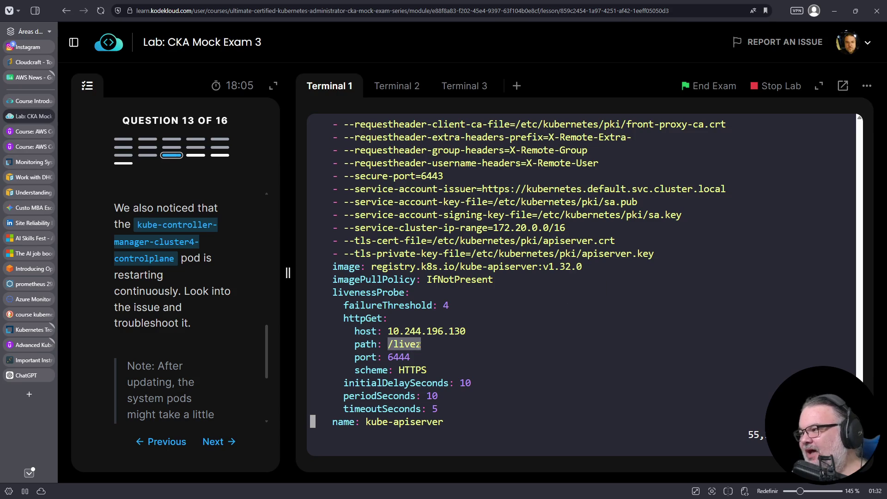
# - Copy the liveness probe host IP 10.244.196.130 and bring up the second terminal
pyautogui.doubleClick(422, 331)
pyautogui.rightClick(423, 332)
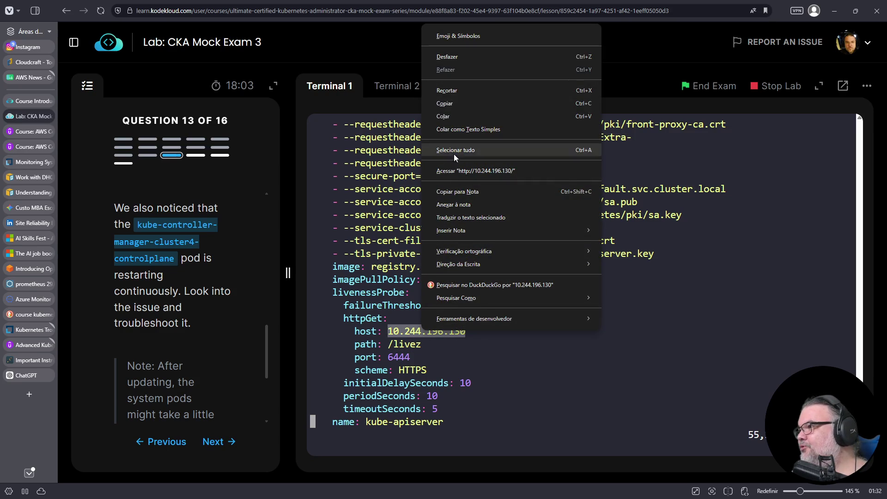
pyautogui.click(443, 104)
pyautogui.click(387, 93)
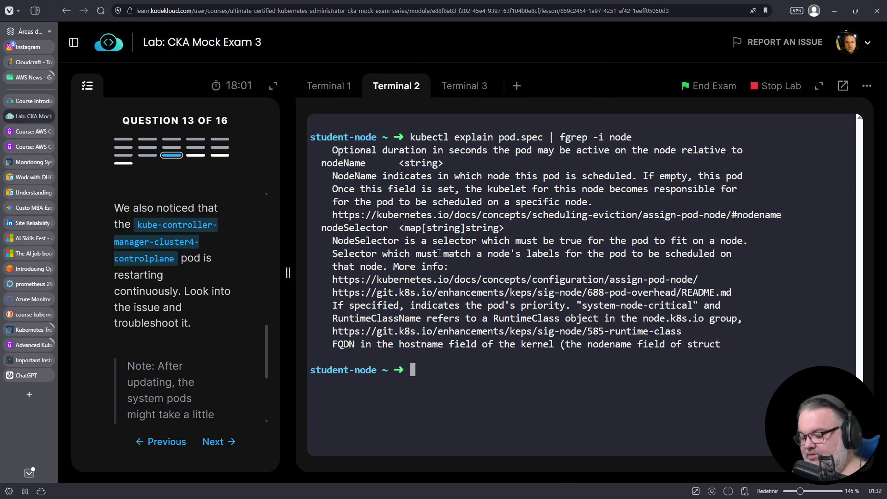
# - Log the second terminal into cluster4-controlplane using the question's ssh command, then clear it
pyautogui.hotkey('ctrl', 'l')
pyautogui.scroll(8, 150, 273)
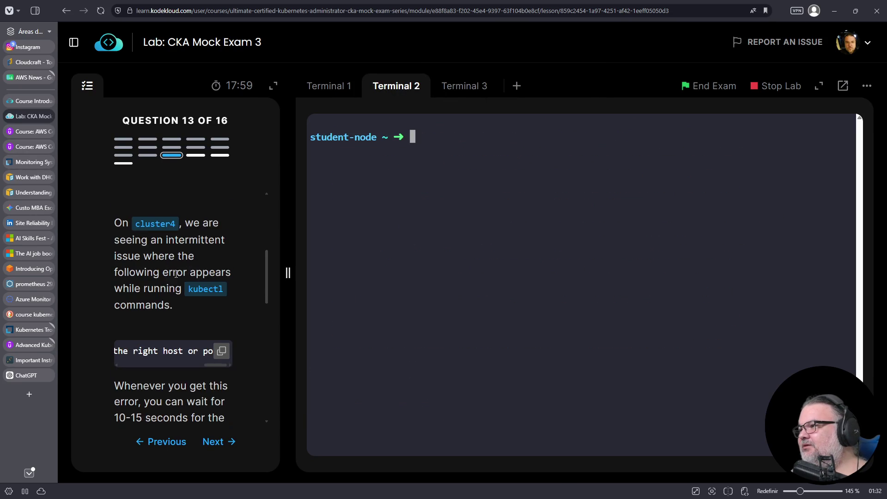
pyautogui.scroll(1, 176, 319)
pyautogui.rightClick(141, 350)
pyautogui.click(163, 353)
pyautogui.rightClick(409, 254)
pyautogui.click(449, 346)
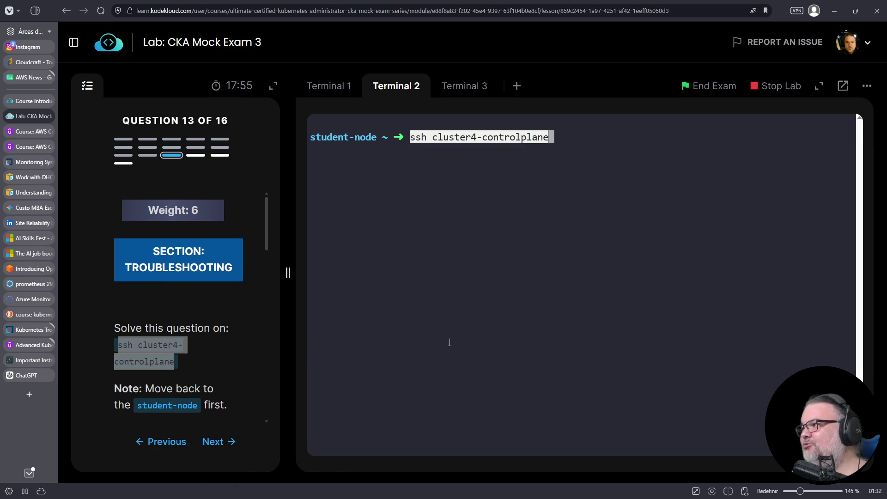
pyautogui.press('Return')
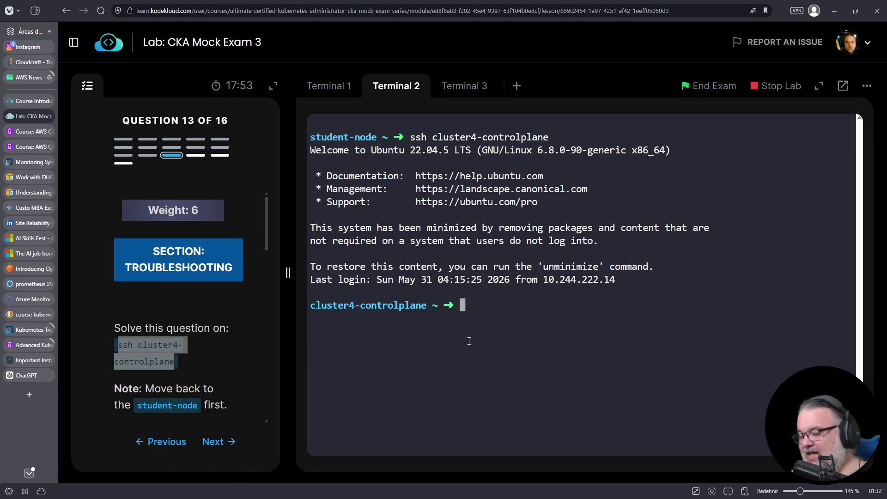
pyautogui.hotkey('ctrl', 'l')
# - Copy the probe host IP 10.244.196.130 again and bring it to the control plane prompt
pyautogui.click(342, 90)
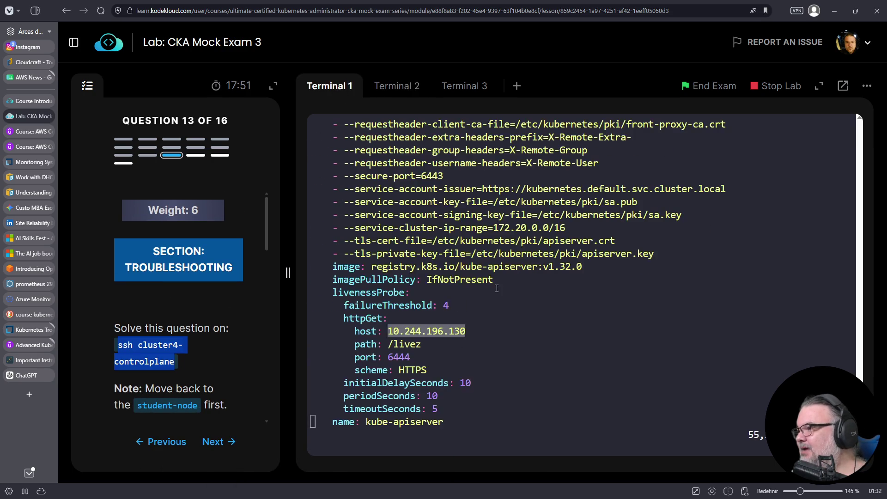
pyautogui.rightClick(423, 333)
pyautogui.click(476, 96)
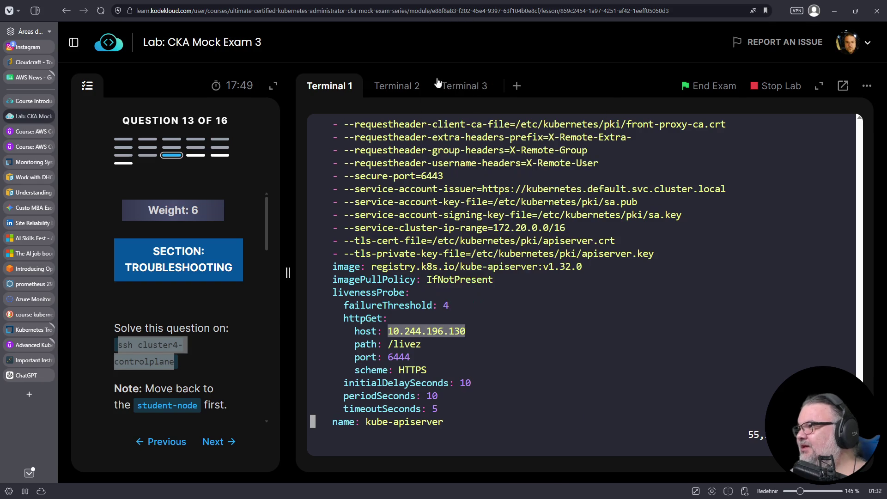
pyautogui.click(397, 86)
pyautogui.rightClick(477, 229)
pyautogui.click(485, 313)
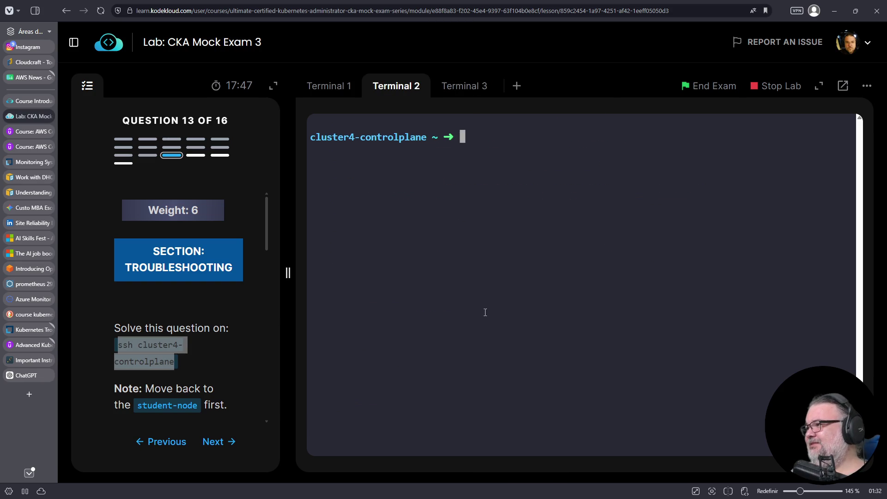
pyautogui.press('Home')
# - Run curl 10.244.196.130:6444/livez, which returns Connection refused
pyautogui.write('curl')
pyautogui.press('End')
pyautogui.write('/livez')
pyautogui.press('Left')
pyautogui.press('Left')
pyautogui.press('Left')
pyautogui.press('Left')
pyautogui.press('Left')
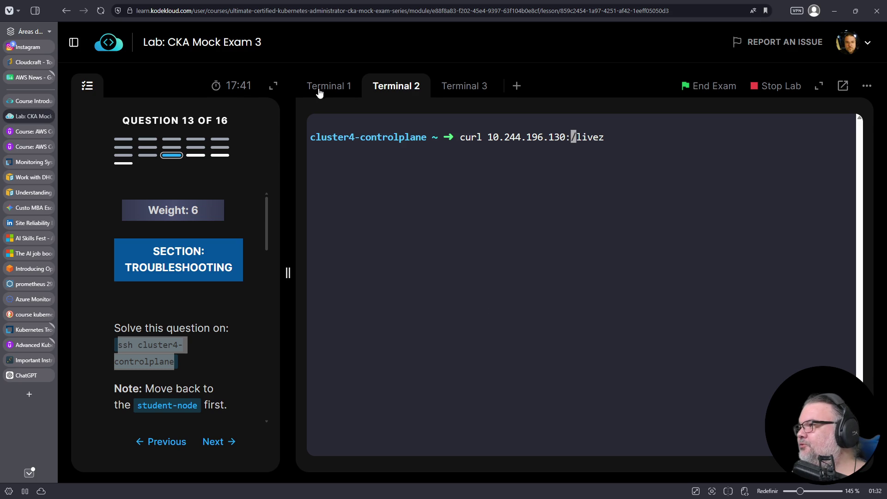
pyautogui.click(319, 90)
pyautogui.click(393, 88)
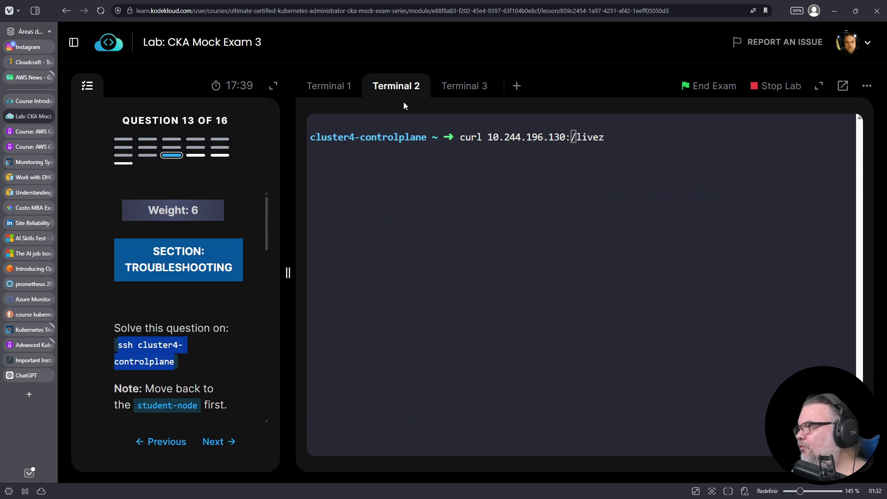
pyautogui.write('6444')
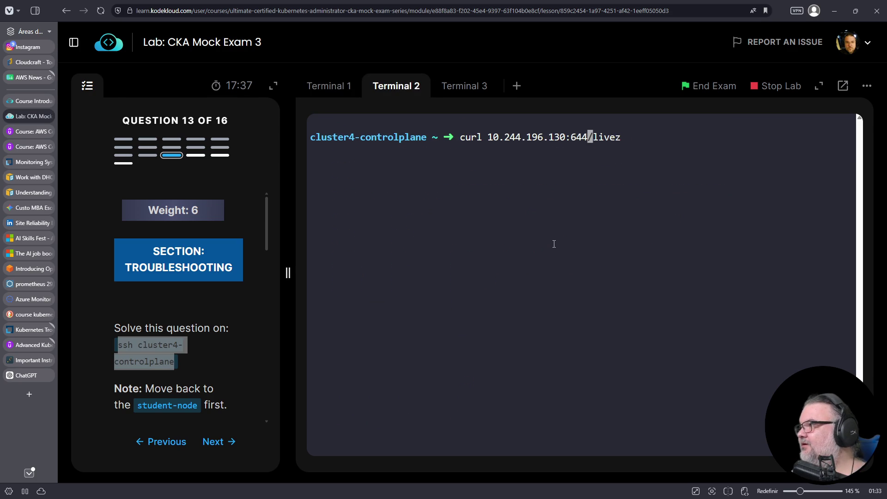
pyautogui.press('Return')
pyautogui.tripleClick(741, 149)
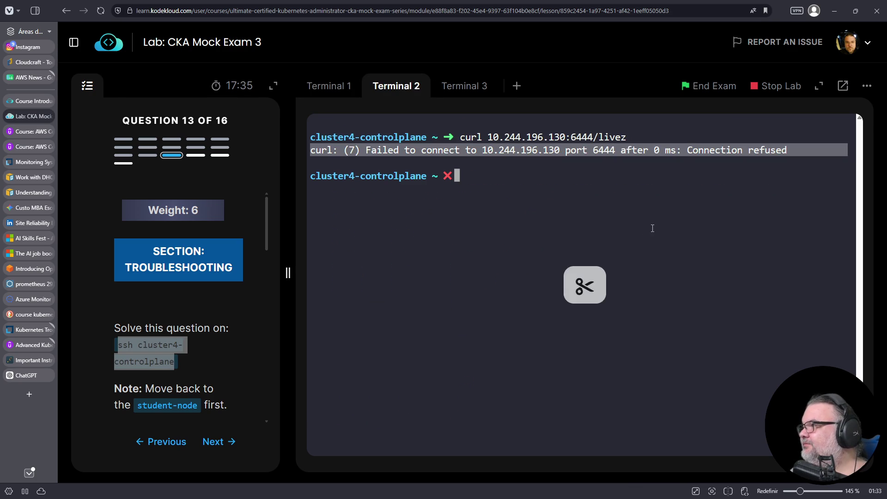
# - Note the readiness probe uses port 6443, then rerun the refused 6444 livez curl
pyautogui.click(318, 85)
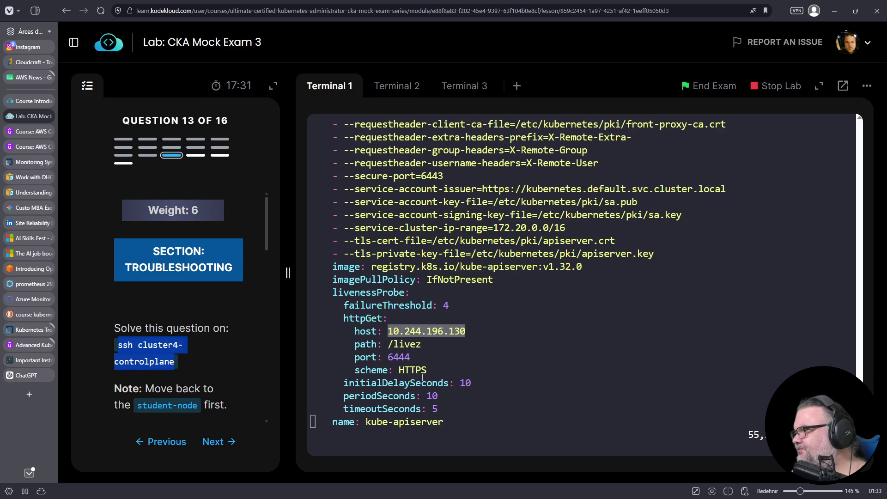
pyautogui.scroll(-5, 465, 349)
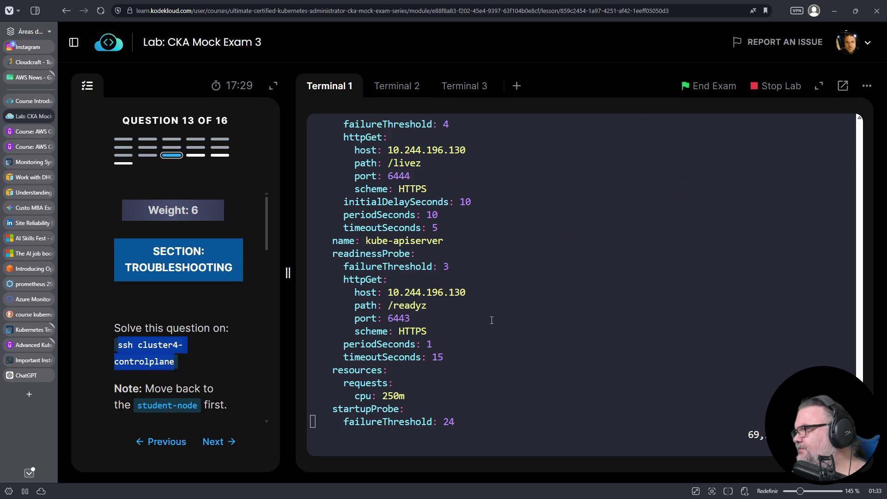
pyautogui.press('Up')
pyautogui.press('Up')
pyautogui.press('Up')
pyautogui.press('Up')
pyautogui.press('Up')
pyautogui.press('Up')
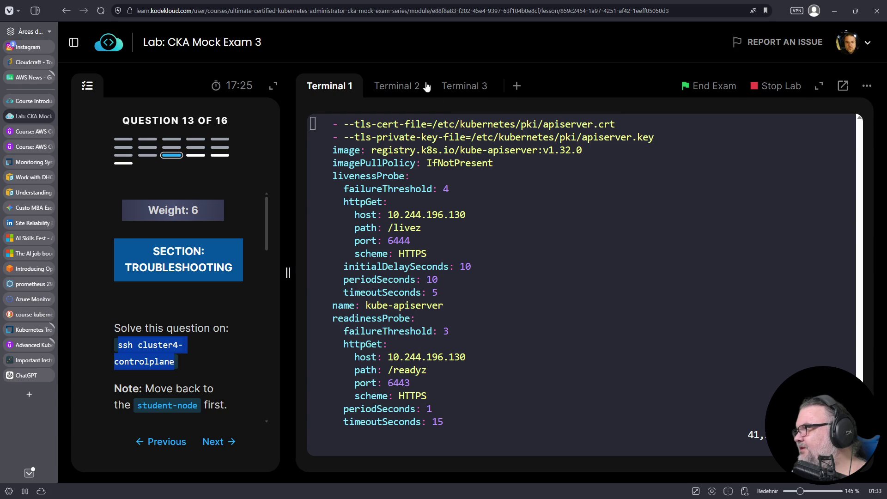
pyautogui.click(398, 89)
pyautogui.click(524, 201)
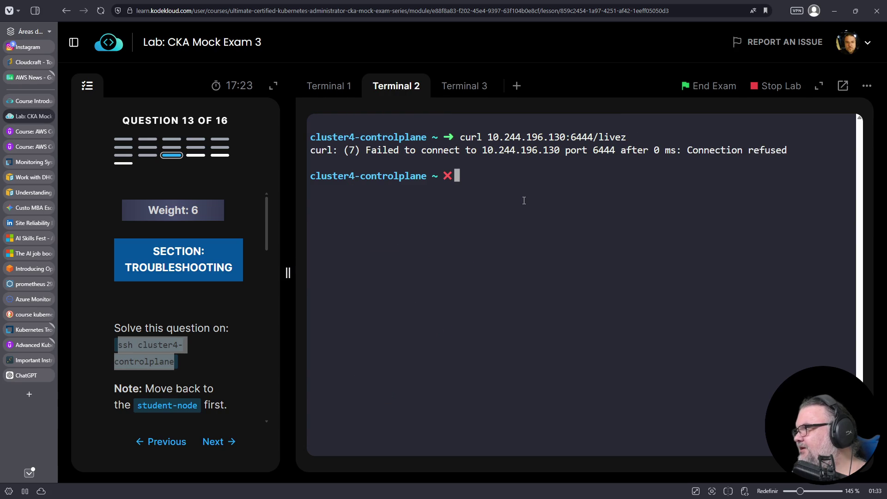
pyautogui.press('Up')
pyautogui.press('Return')
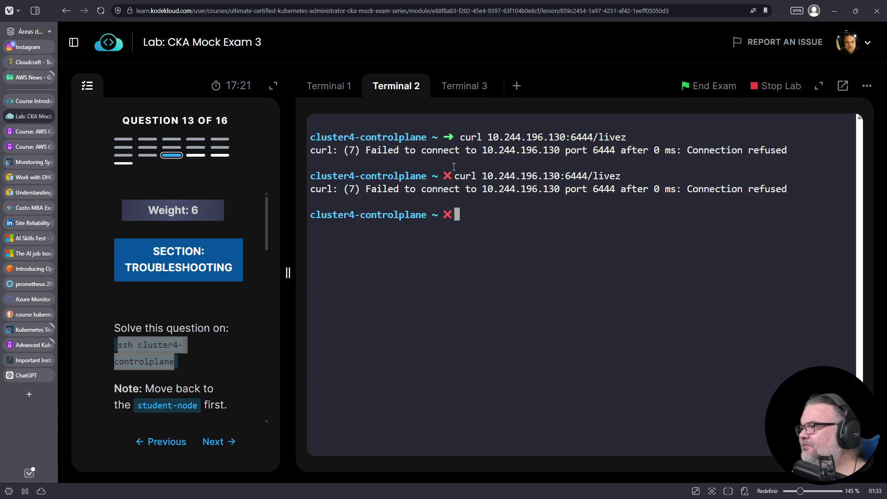
pyautogui.click(341, 89)
# - Quit vim and move kube-apiserver.yaml out of /etc/kubernetes/manifests into the current directory
pyautogui.write(':q')
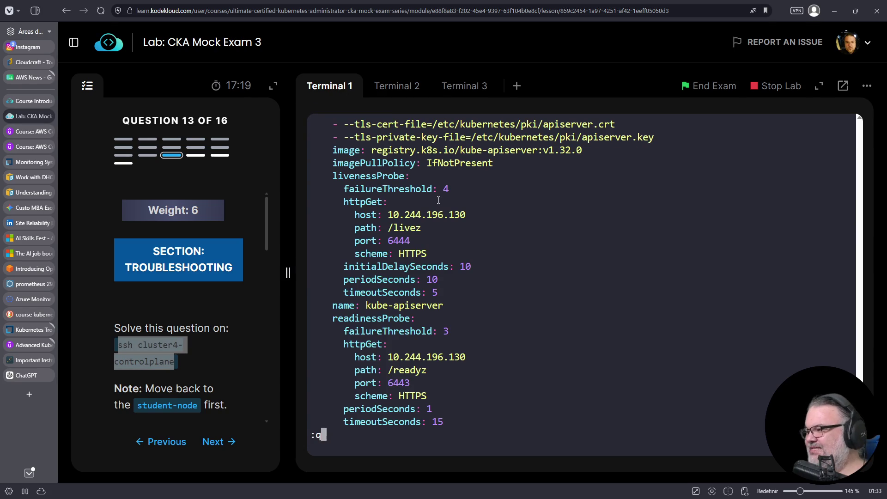
pyautogui.press('Return')
pyautogui.press('Up')
pyautogui.hotkey('ctrl', 'a')
pyautogui.press('Delete')
pyautogui.press('Delete')
pyautogui.press('Delete')
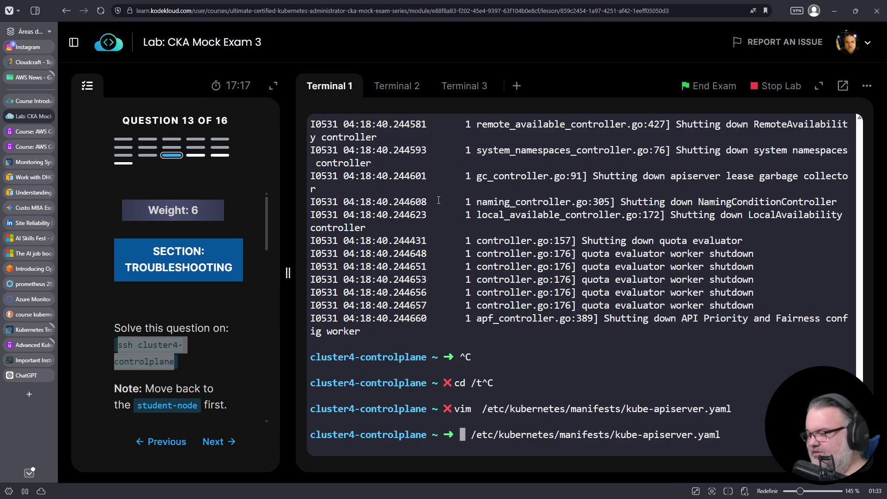
pyautogui.write('mv')
pyautogui.press('End')
pyautogui.write('./')
pyautogui.press('Return')
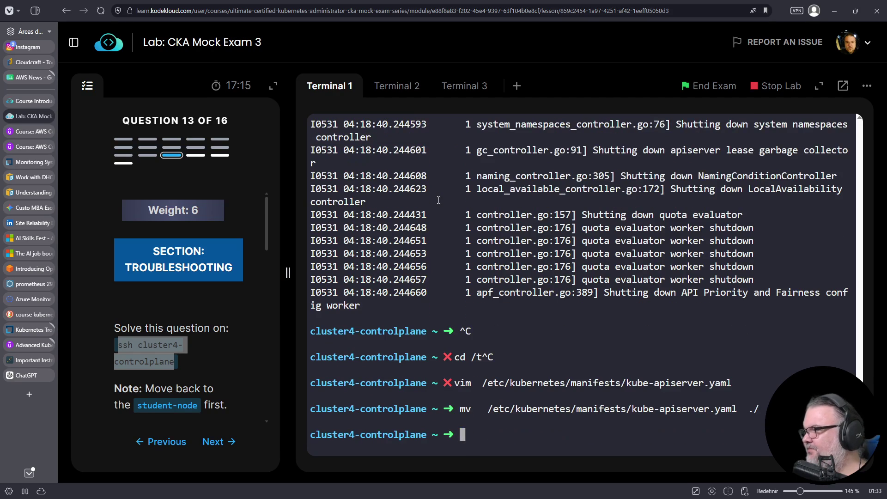
# - Move kube-apiserver.yaml back into /etc/kubernetes/manifests
pyautogui.press('Up')
pyautogui.press('BackSpace')
pyautogui.press('BackSpace')
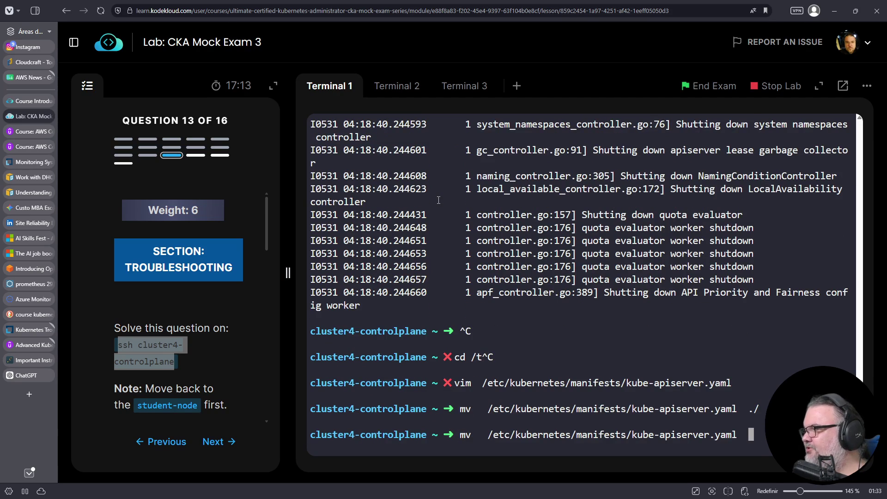
pyautogui.write('Gmv')
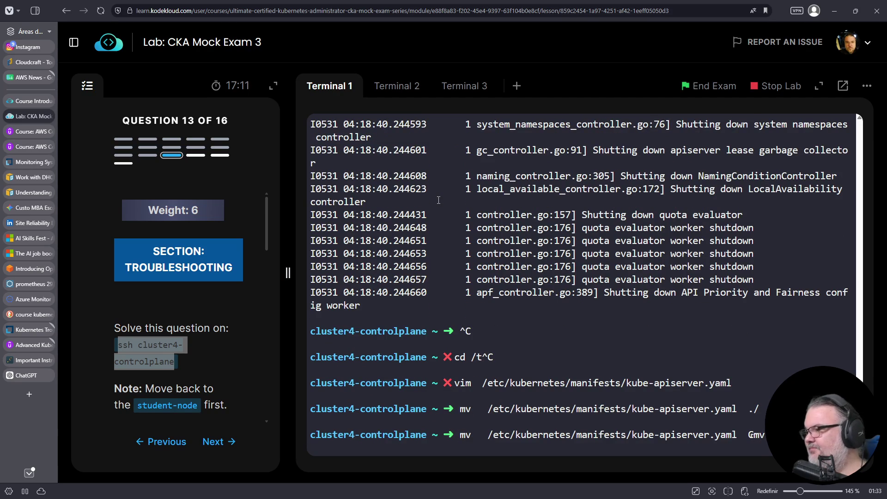
pyautogui.press('Return')
pyautogui.write('mv kube-')
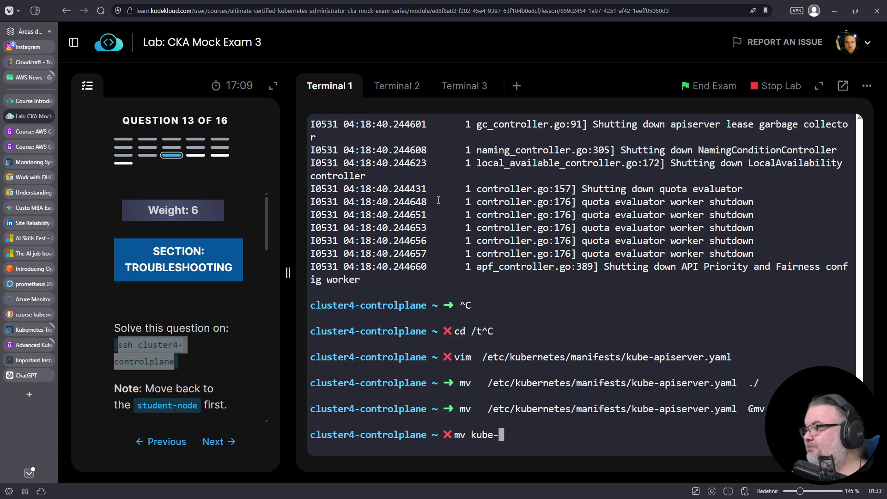
pyautogui.write('apiserver.yaml /etc/kubernetes/mani')
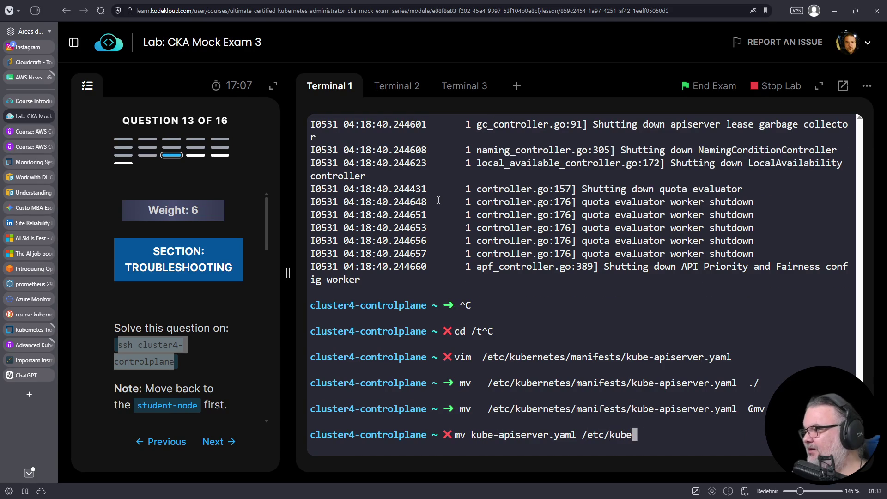
pyautogui.press('Tab')
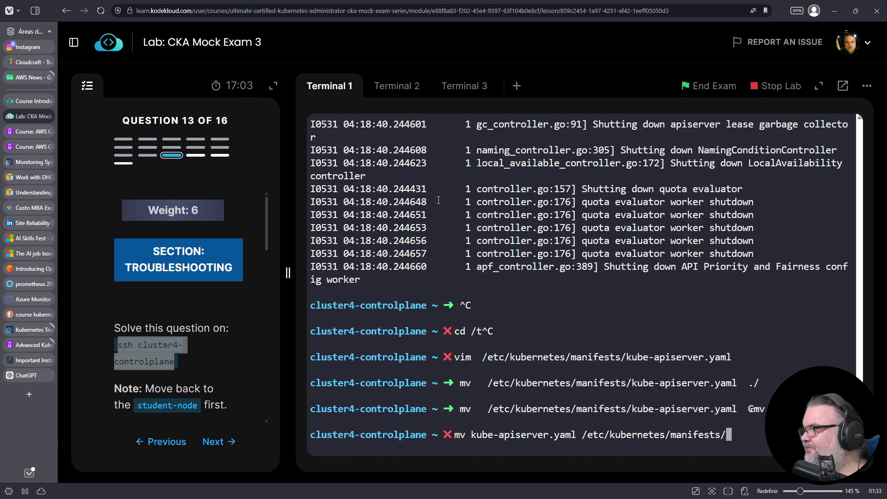
pyautogui.press('Return')
pyautogui.click(394, 88)
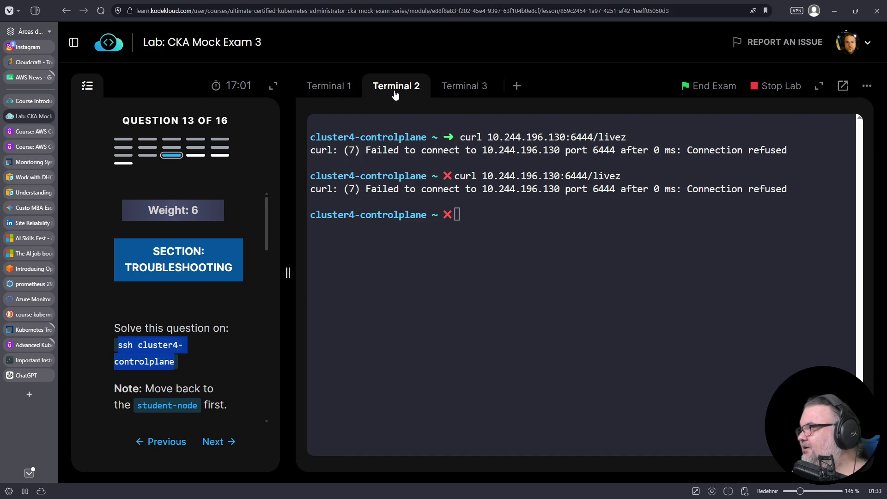
# - Rerun the livez curl on port 6444, then on port 6443; both are refused
pyautogui.click(565, 238)
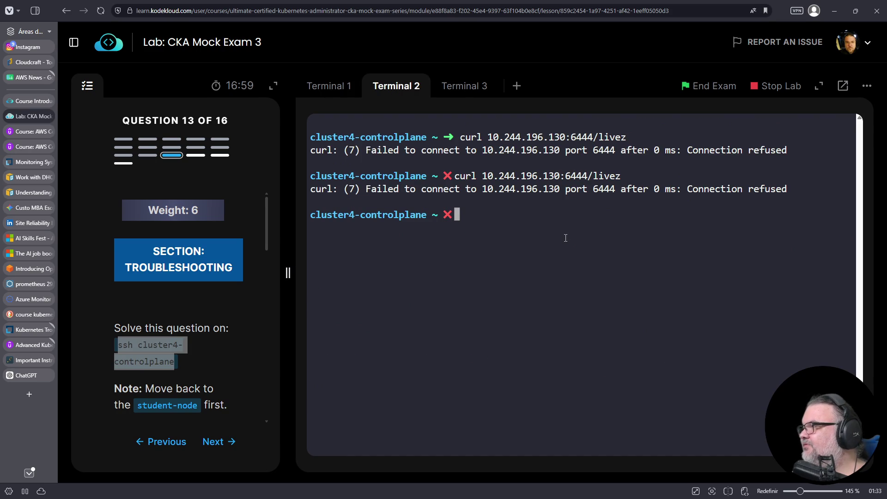
pyautogui.press('Up')
pyautogui.press('Return')
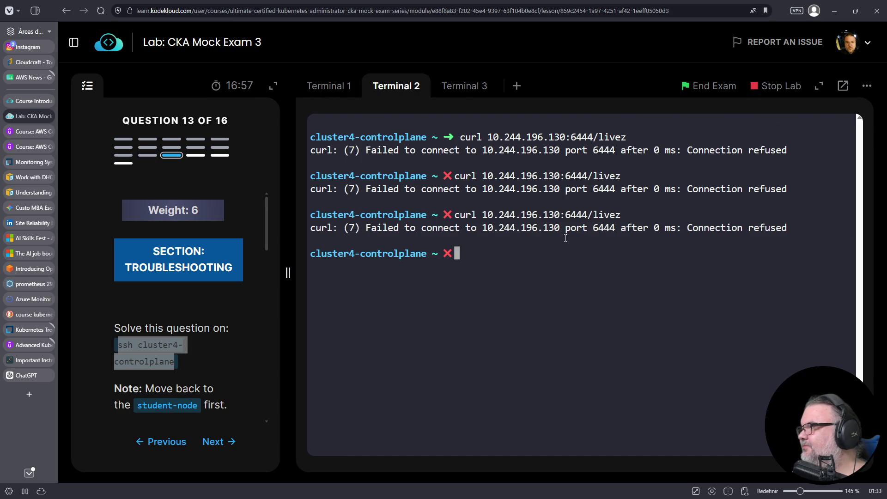
pyautogui.press('Up')
pyautogui.press('Left')
pyautogui.press('Left')
pyautogui.press('Left')
pyautogui.press('Delete')
pyautogui.write('3')
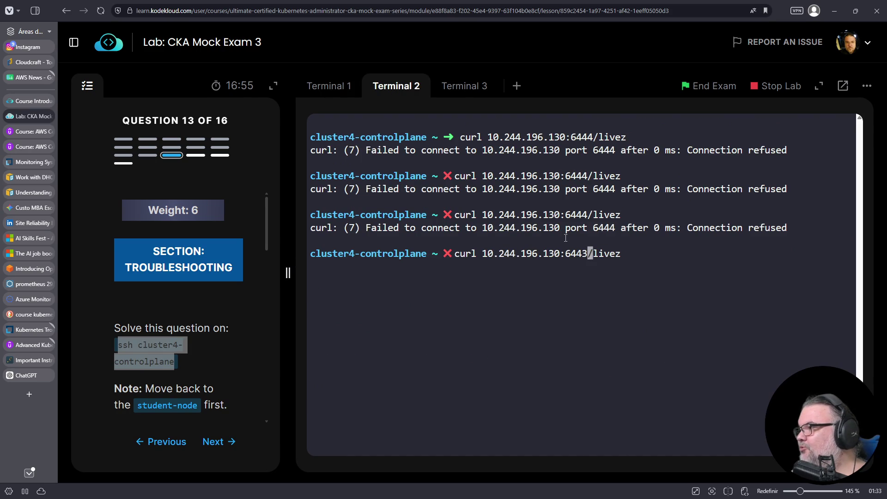
pyautogui.press('Return')
# - Retry the livez check on 10.244.196.130:6443, still refused
pyautogui.press('Up')
pyautogui.press('Left')
pyautogui.press('Left')
pyautogui.press('Left')
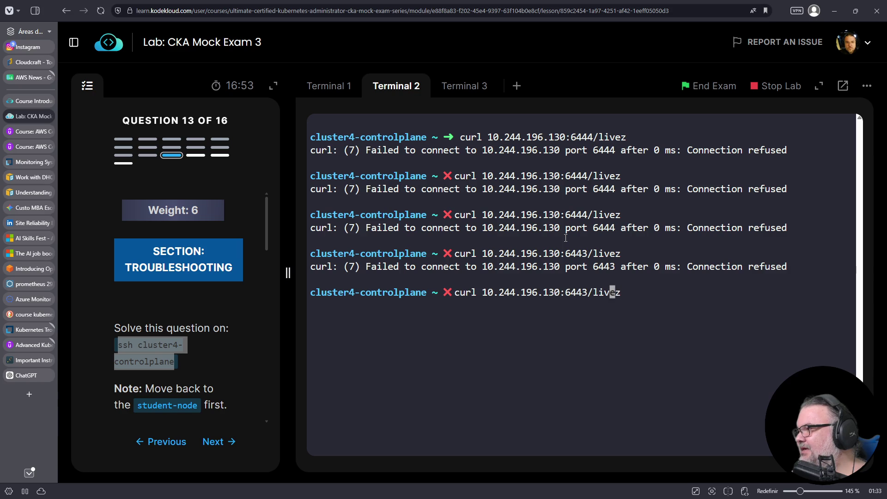
pyautogui.press('Left')
pyautogui.press('Left')
pyautogui.press('Left')
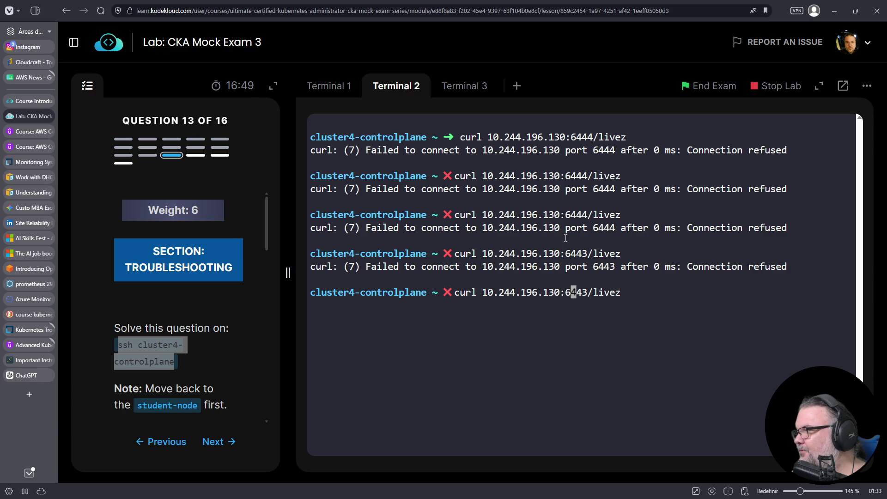
pyautogui.press('Return')
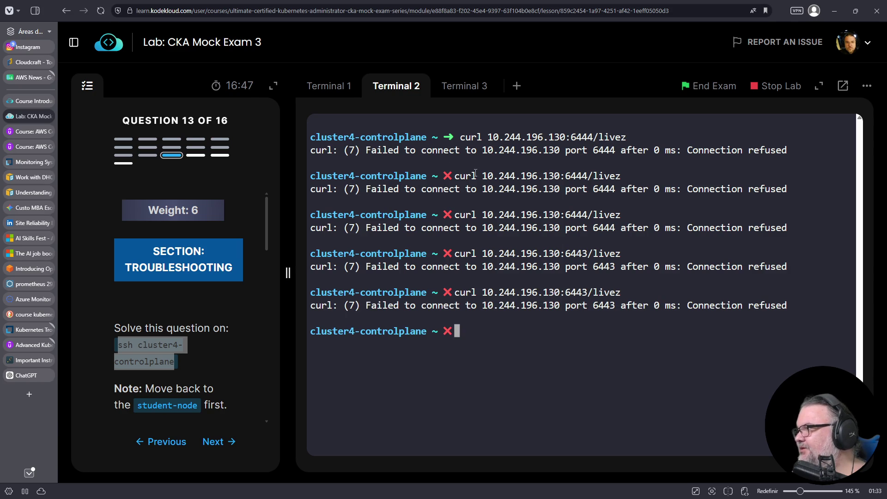
pyautogui.click(336, 89)
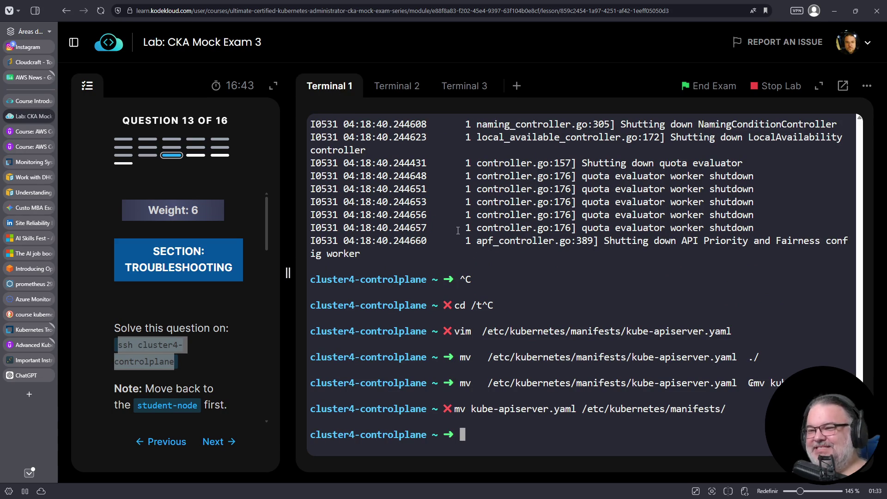
# - Reopen kube-apiserver.yaml in vim from history and locate the liveness probe port 6444
pyautogui.hotkey('ctrl', 'c')
pyautogui.hotkey('ctrl', 'r')
pyautogui.write('vim')
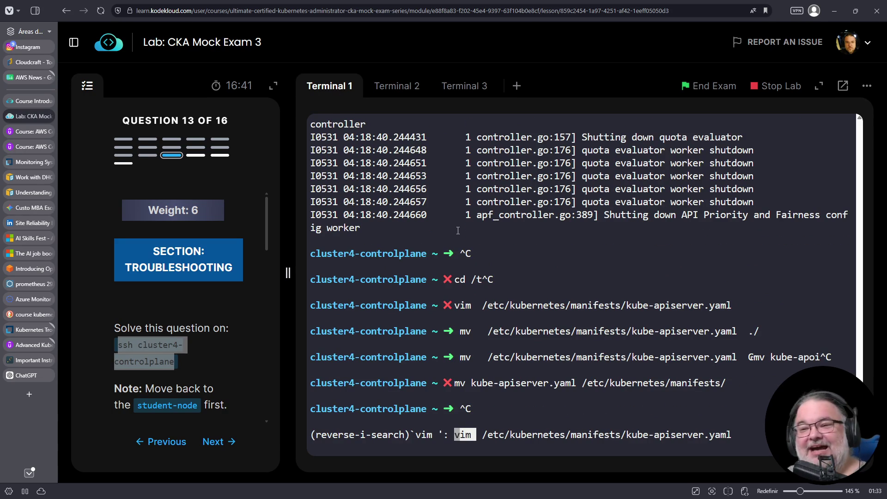
pyautogui.press('Return')
pyautogui.press('Down')
pyautogui.press('Down')
pyautogui.press('Down')
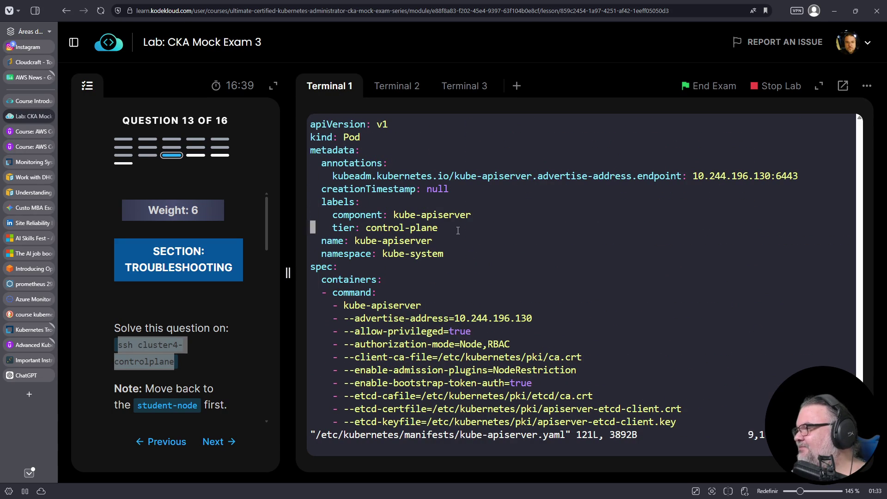
pyautogui.press('Down')
pyautogui.press('Down')
pyautogui.press('Down')
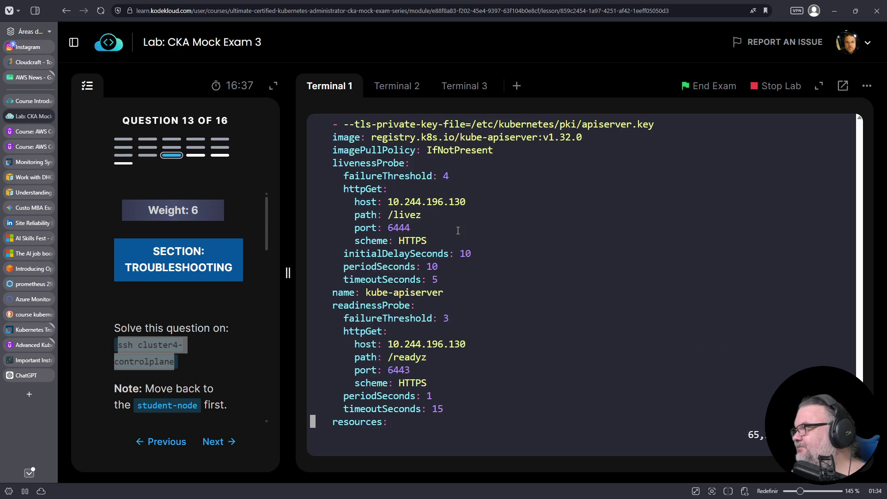
pyautogui.scroll(7, 457, 231)
pyautogui.scroll(6, 457, 231)
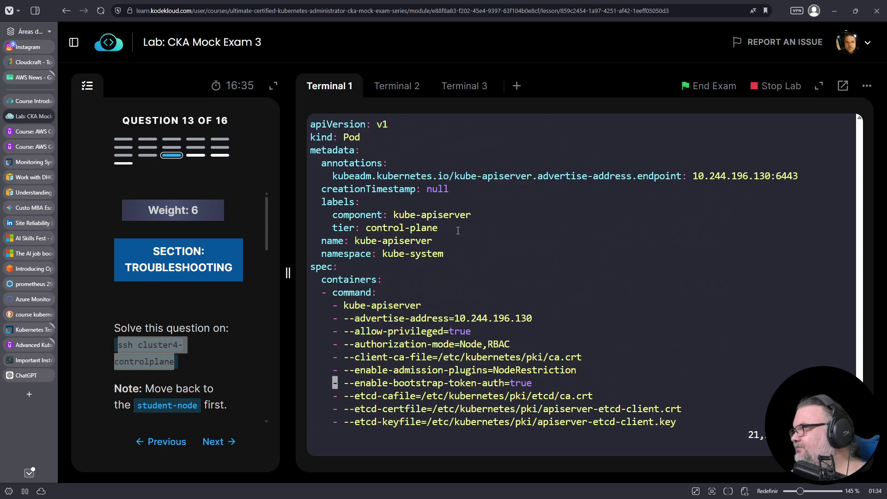
pyautogui.scroll(-15, 458, 230)
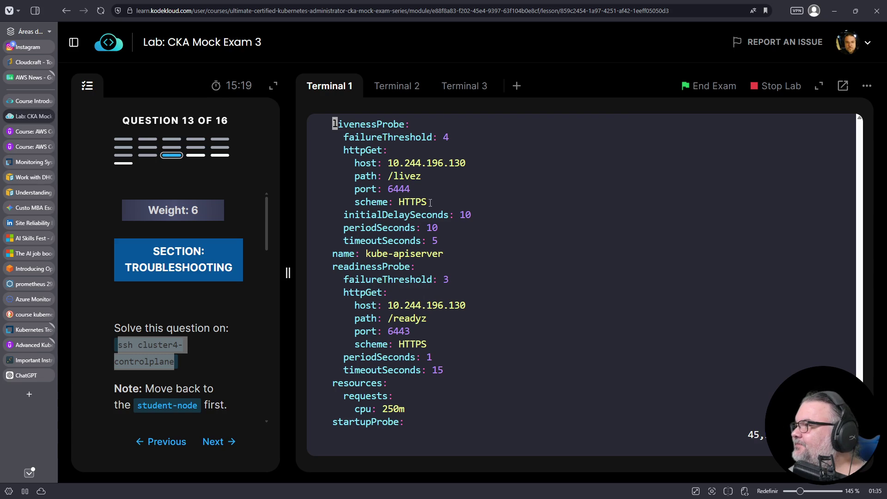
pyautogui.doubleClick(398, 189)
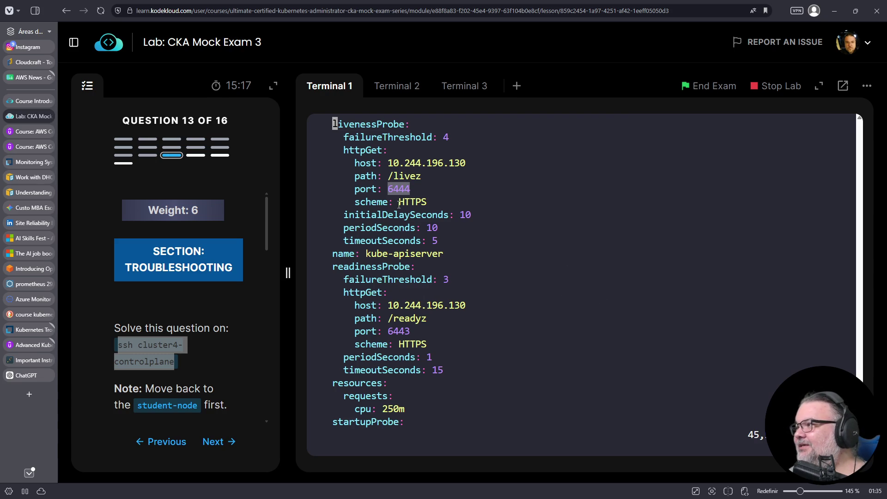
# - Rerun the livez check on port 6443 in the second terminal
pyautogui.click(396, 88)
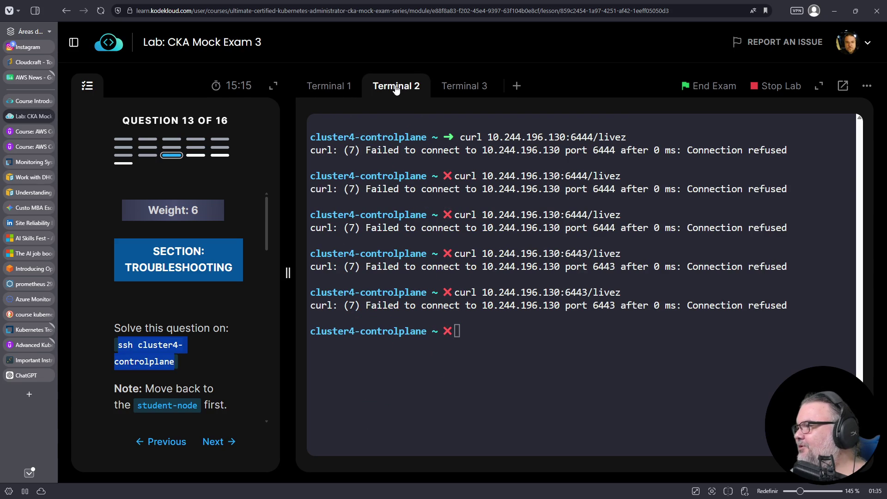
pyautogui.click(548, 346)
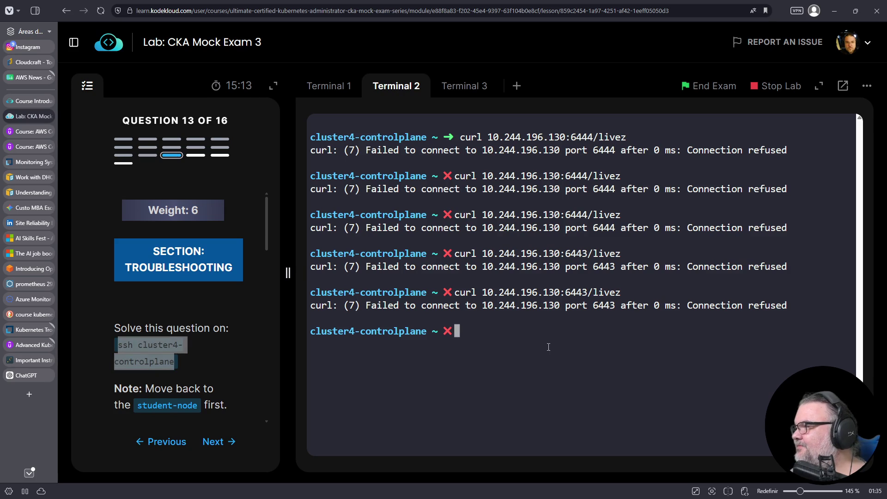
pyautogui.press('Up')
pyautogui.press('Return')
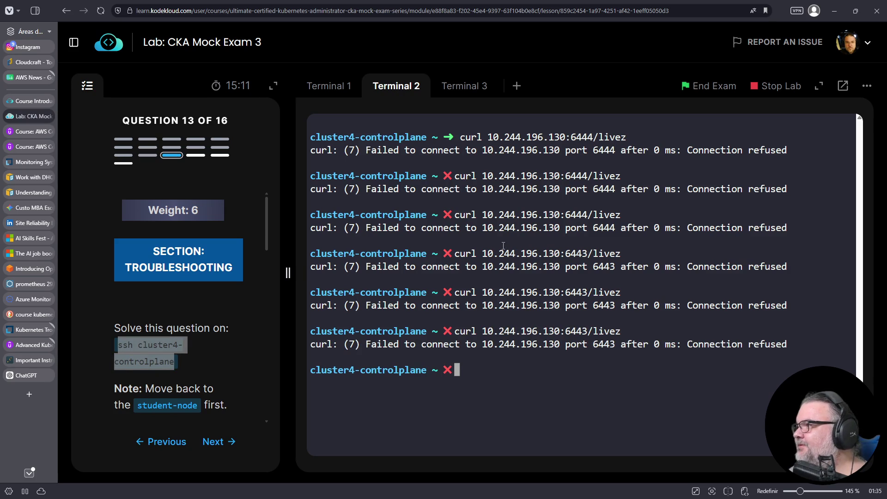
pyautogui.click(326, 87)
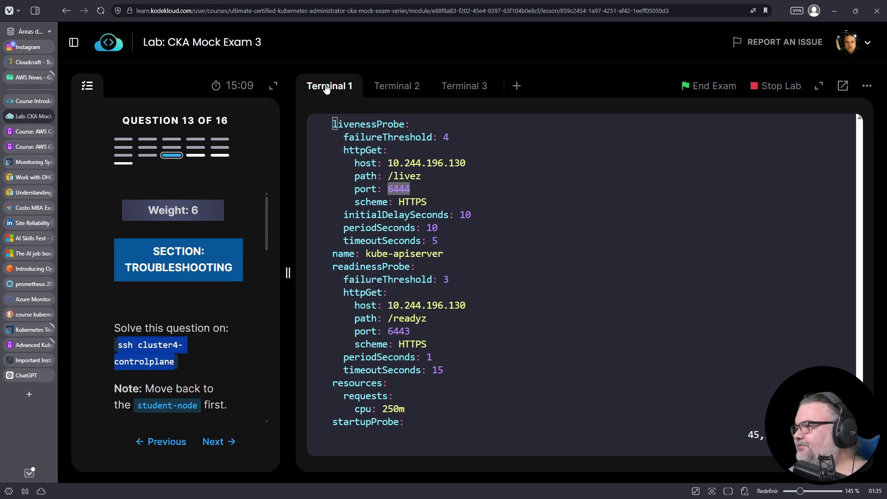
# - Change the liveness probe port from 6444 to 6443 and save the manifest with :wq
pyautogui.click(403, 334)
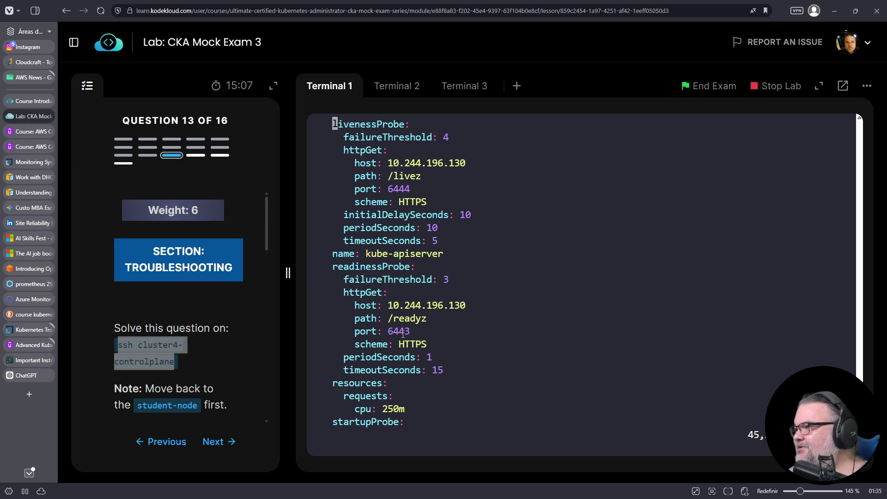
pyautogui.press('Up')
pyautogui.press('Up')
pyautogui.press('Up')
pyautogui.press('Down')
pyautogui.press('Down')
pyautogui.press('Down')
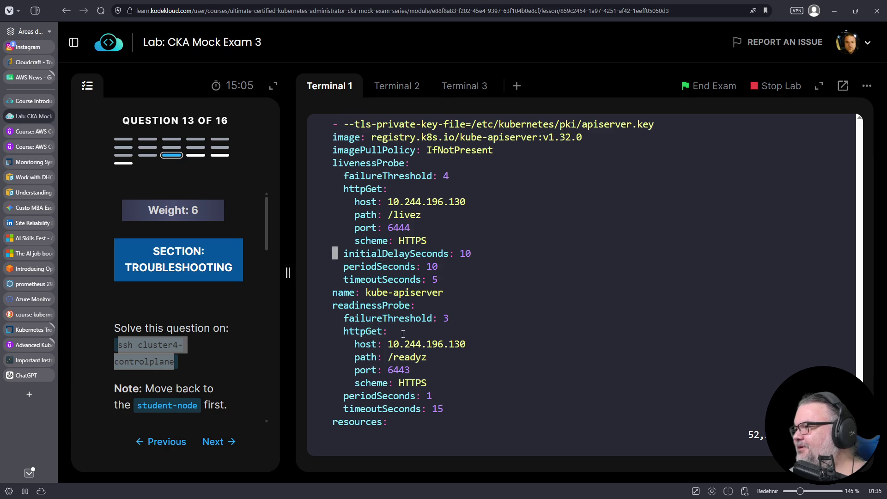
pyautogui.press('Up')
pyautogui.press('Up')
pyautogui.press('$')
pyautogui.write('r3:wq')
pyautogui.press('Return')
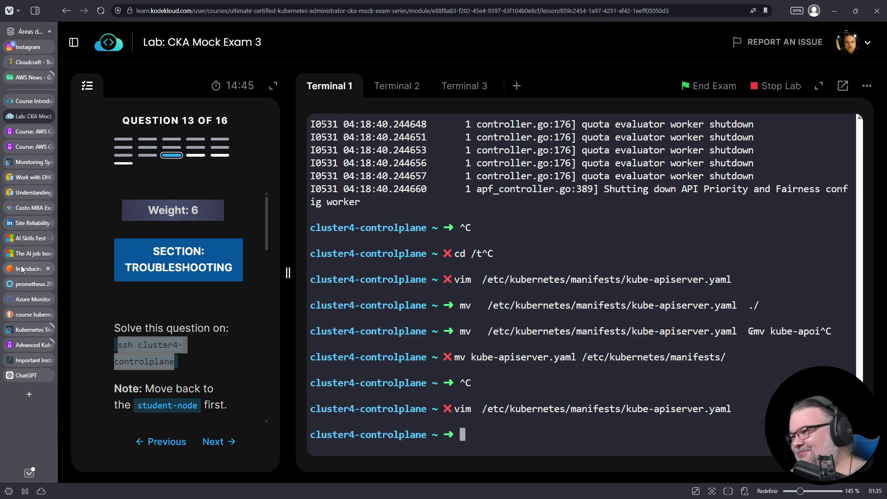
pyautogui.moveTo(31, 361)
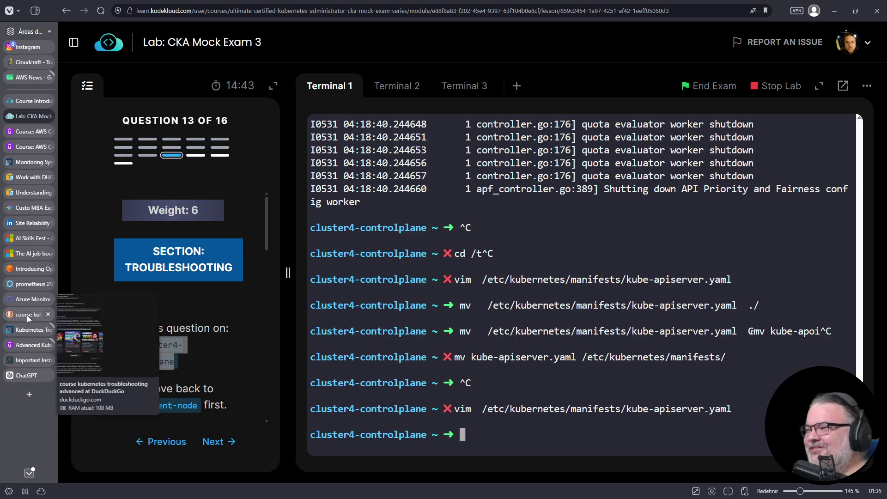
# - Run kubectl get nodes from history, showing cluster4-controlplane and cluster4-node01 Ready on v1.32.0
pyautogui.press('Up')
pyautogui.press('Up')
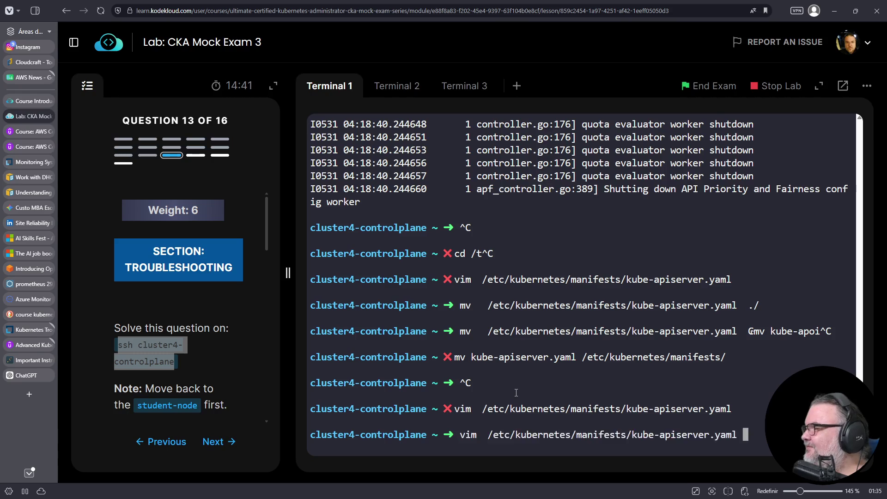
pyautogui.press('Up')
pyautogui.press('Up')
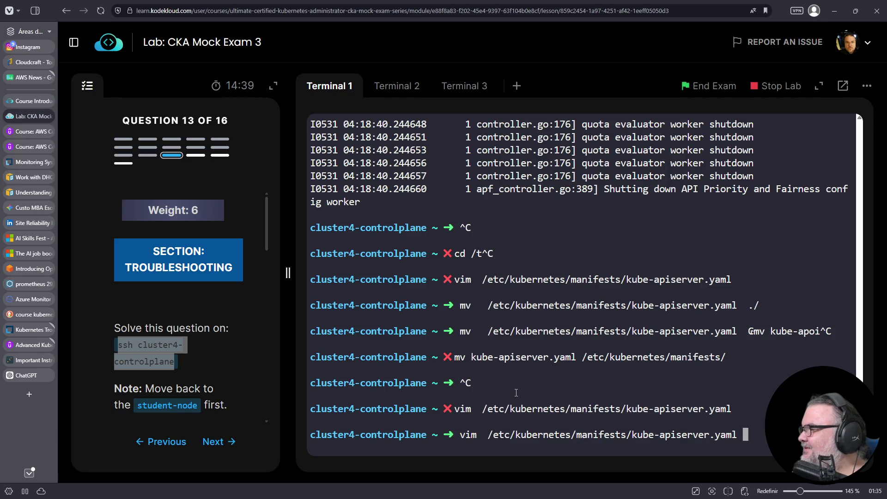
pyautogui.press('Up')
pyautogui.press('Up')
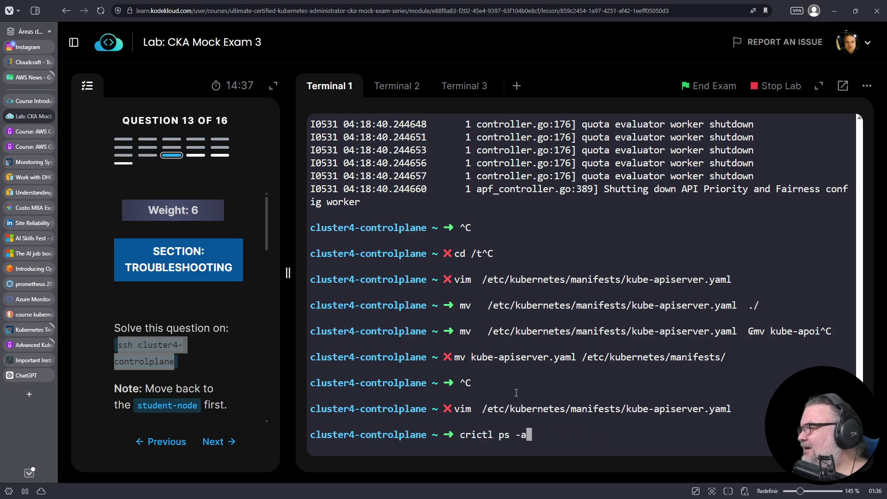
pyautogui.press('Up')
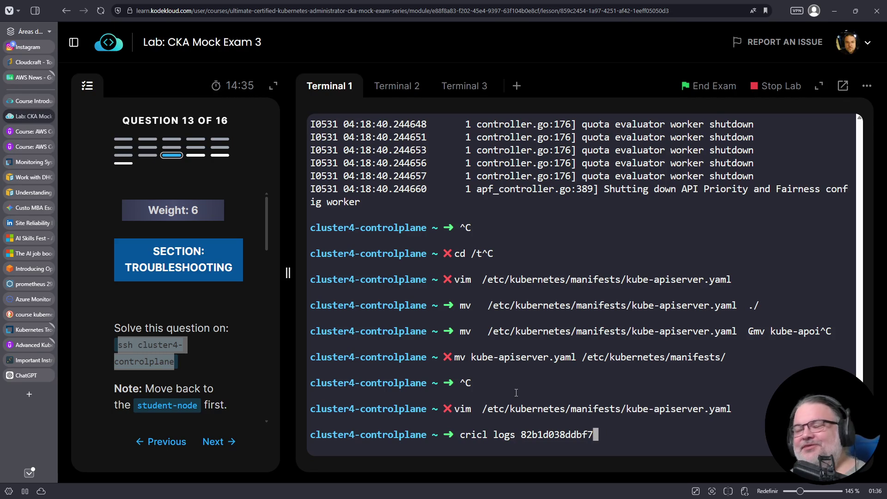
pyautogui.press('Down')
pyautogui.press('Up')
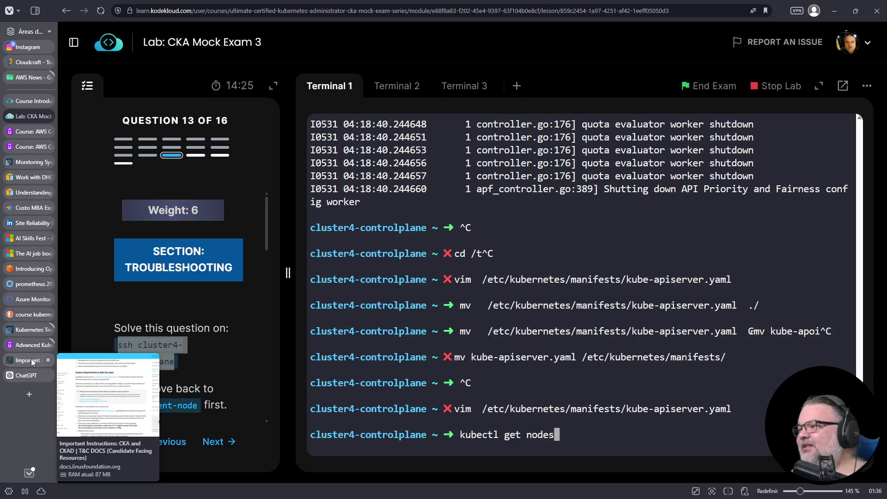
pyautogui.moveTo(18, 320)
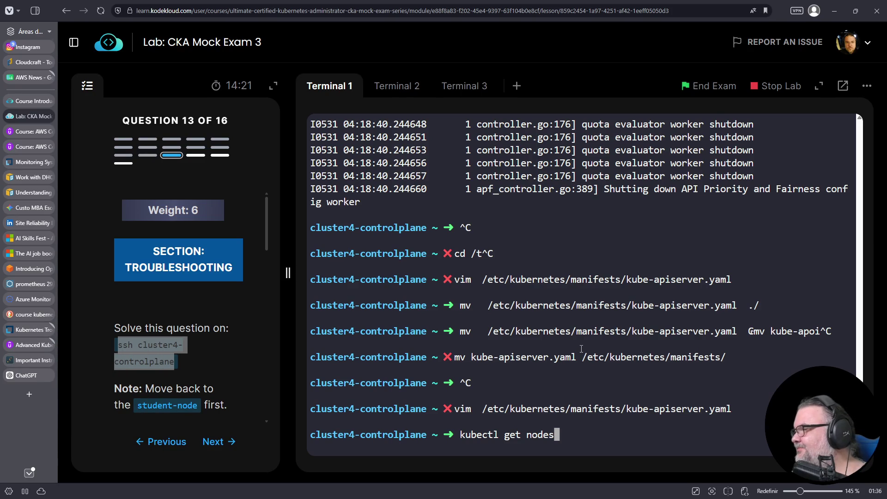
pyautogui.press('Return')
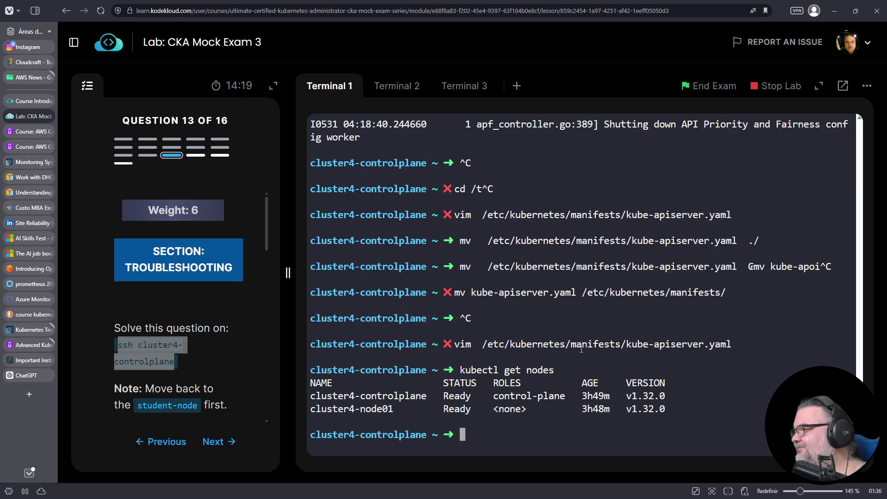
pyautogui.hotkey('ctrl', 'c')
pyautogui.hotkey('ctrl', 'r')
pyautogui.write('curl')
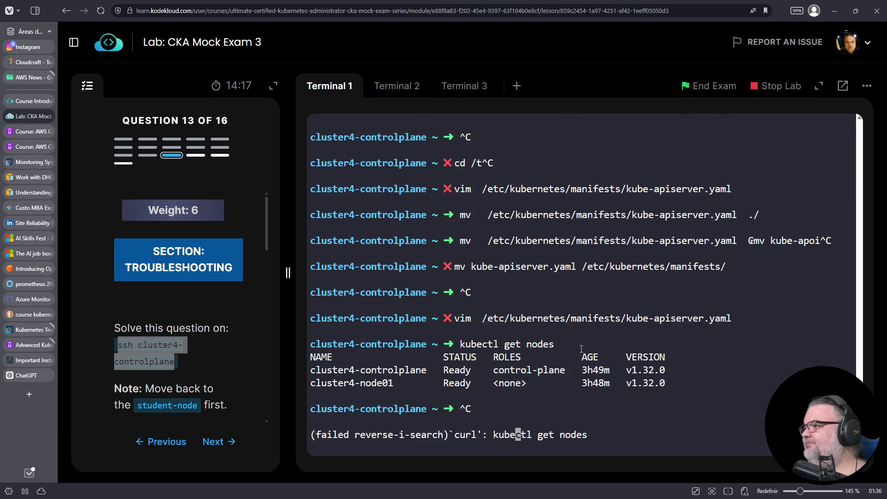
pyautogui.click(396, 88)
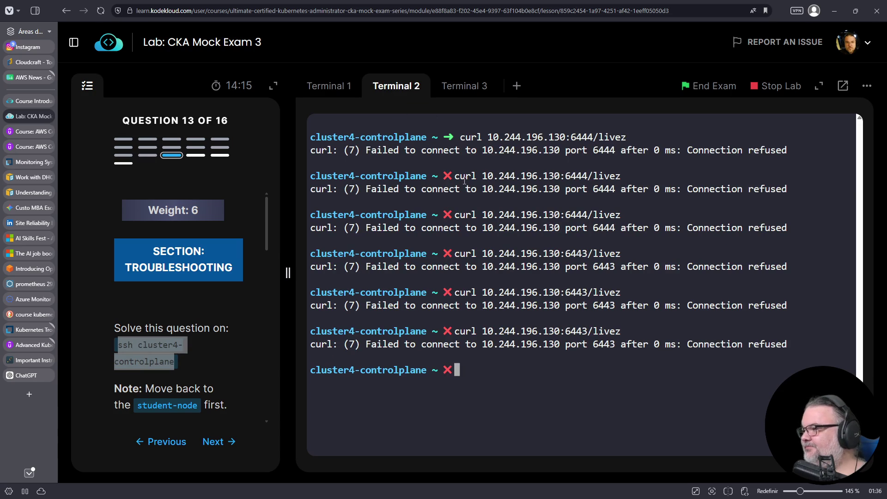
pyautogui.hotkey('ctrl', 'c')
pyautogui.press('Up')
pyautogui.press('Return')
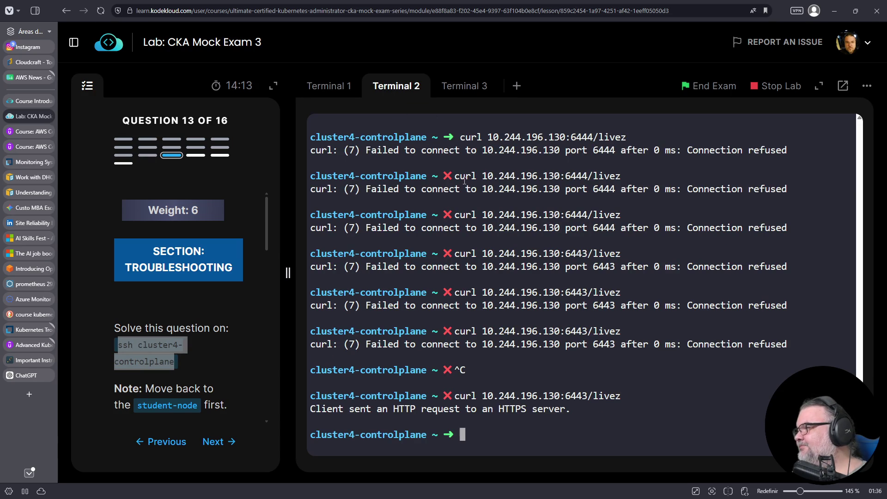
pyautogui.press('Up')
pyautogui.hotkey('ctrl', 'a')
pyautogui.press('Right')
pyautogui.press('Right')
pyautogui.press('Right')
pyautogui.press('Right')
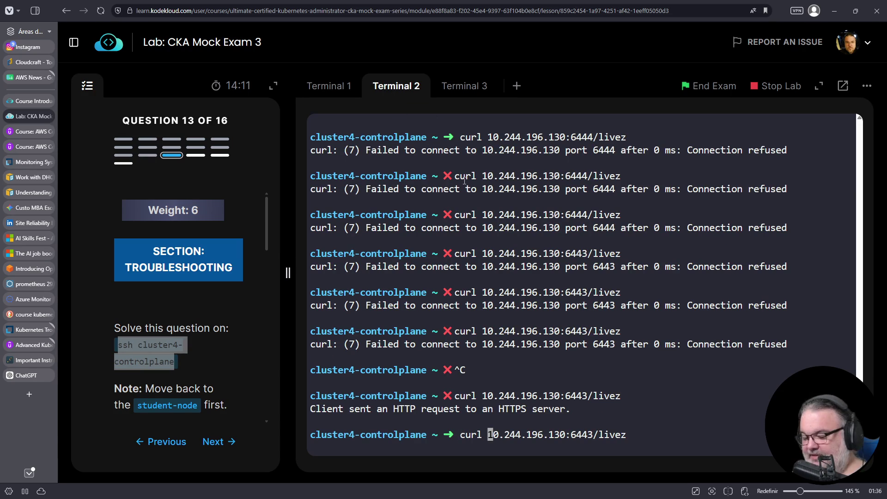
pyautogui.write('https://')
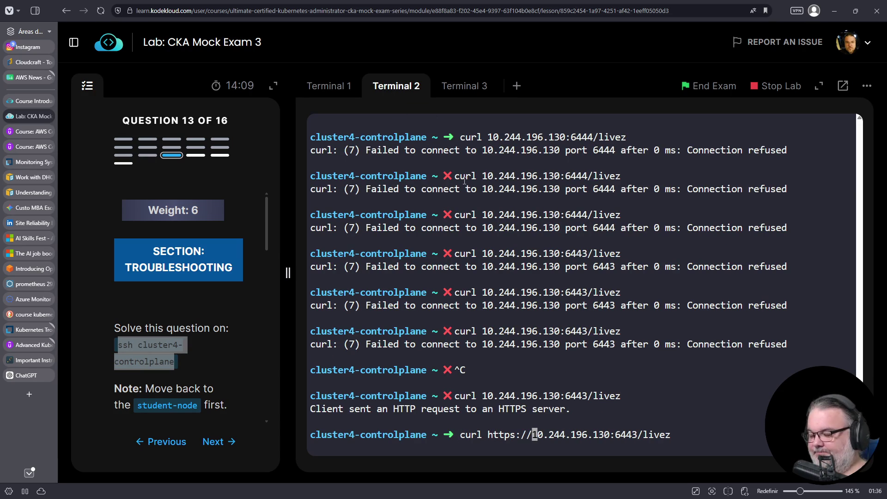
pyautogui.hotkey('ctrl', 'e')
pyautogui.write('-k')
pyautogui.press('Return')
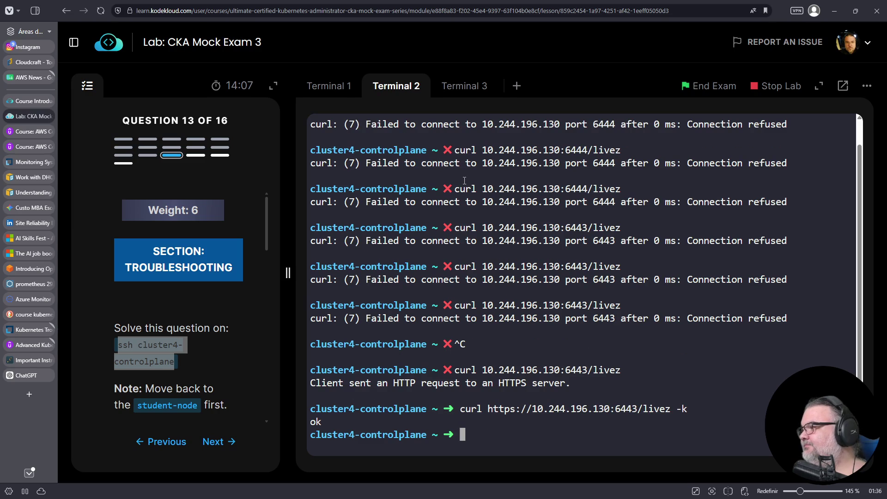
pyautogui.press('Up')
pyautogui.press('Left')
pyautogui.press('Left')
pyautogui.press('Left')
pyautogui.write('read')
pyautogui.press('Delete')
pyautogui.press('Delete')
pyautogui.press('Delete')
pyautogui.write('y')
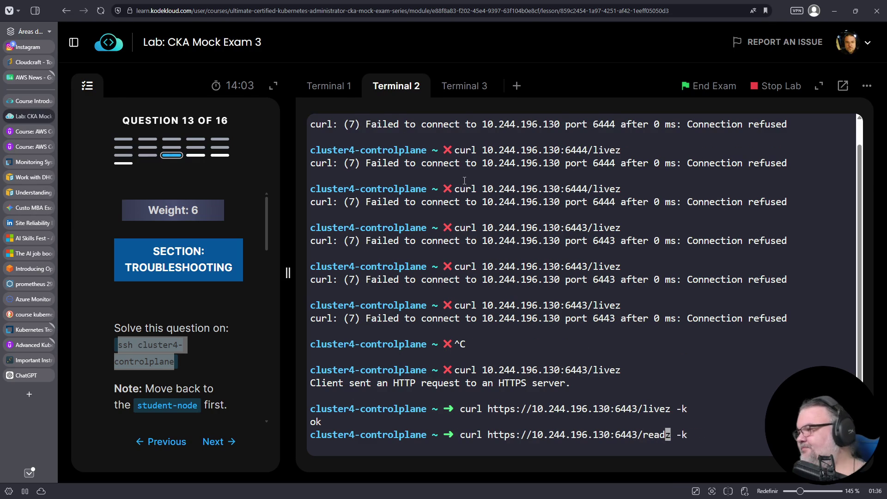
pyautogui.press('Return')
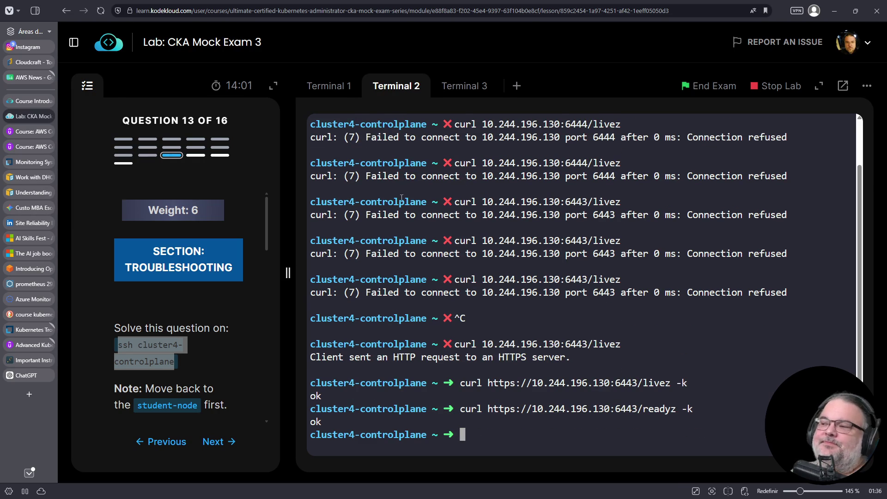
pyautogui.scroll(-5, 178, 280)
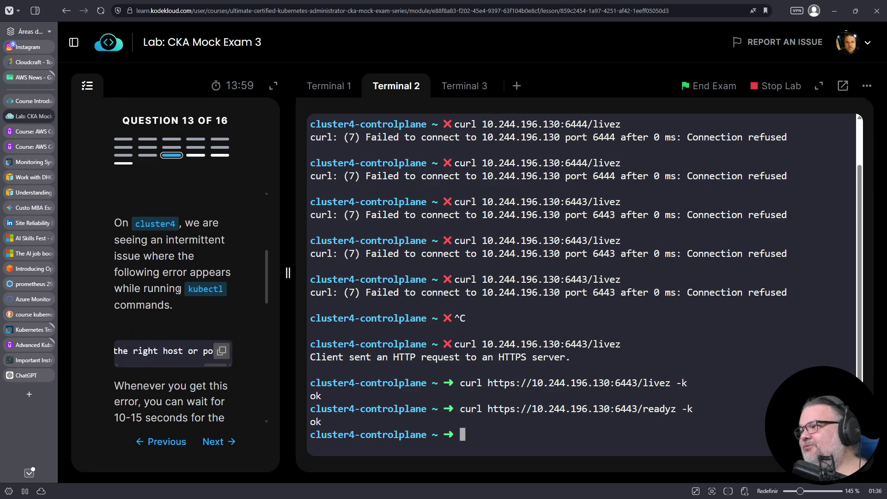
# - In the first terminal, list all containers with crictl ps -a and copy the kube-controller-manager container ID
pyautogui.click(337, 89)
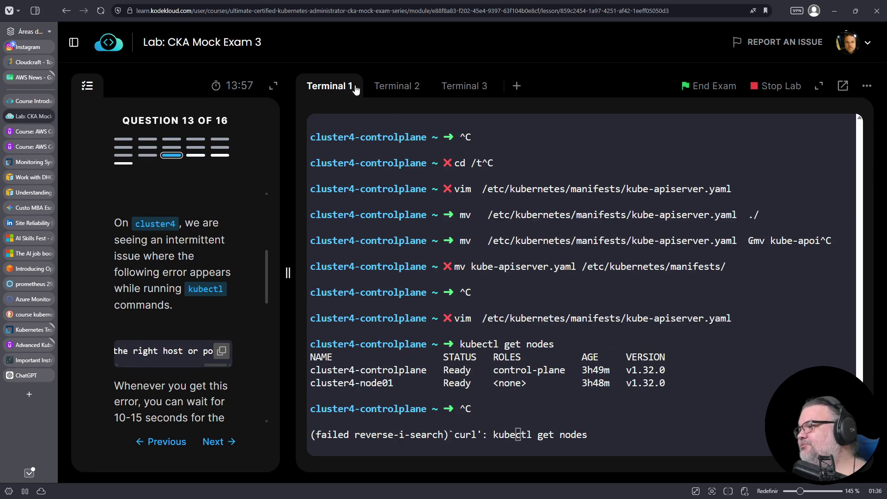
pyautogui.hotkey('ctrl', 'c')
pyautogui.hotkey('ctrl', 'c')
pyautogui.hotkey('ctrl', 'c')
pyautogui.hotkey('ctrl', 'c')
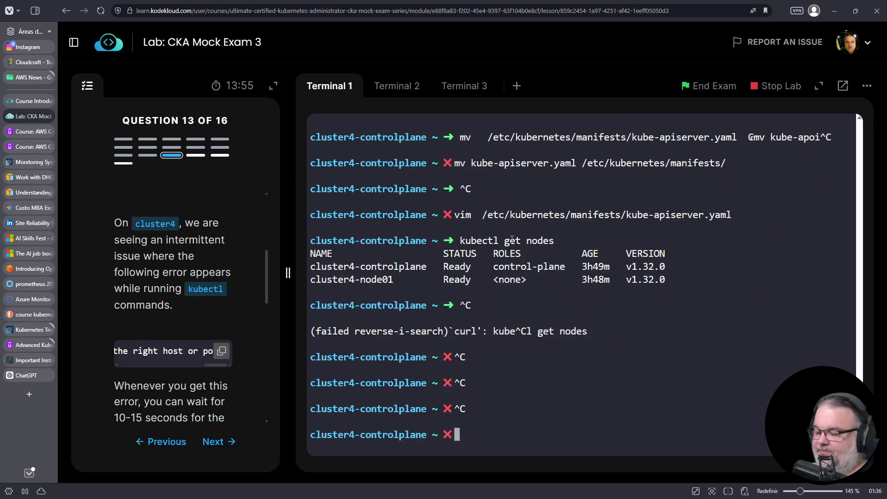
pyautogui.write('crictl ps -a')
pyautogui.press('Return')
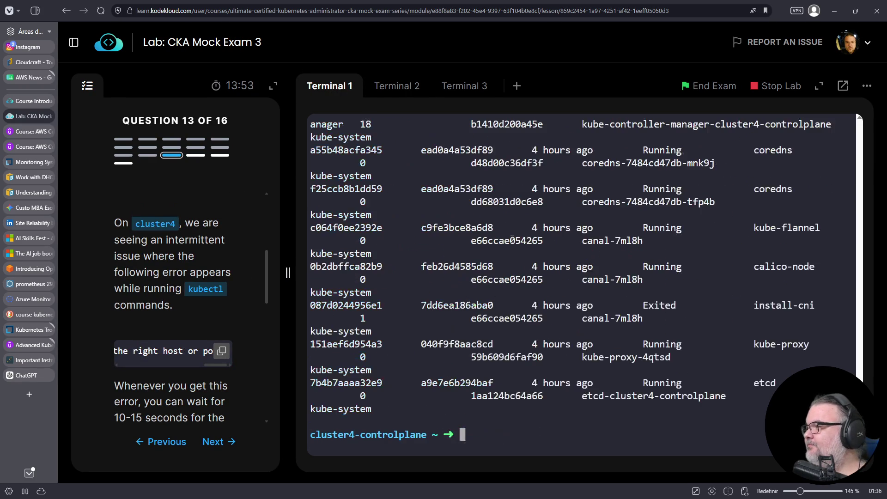
pyautogui.scroll(6, 525, 301)
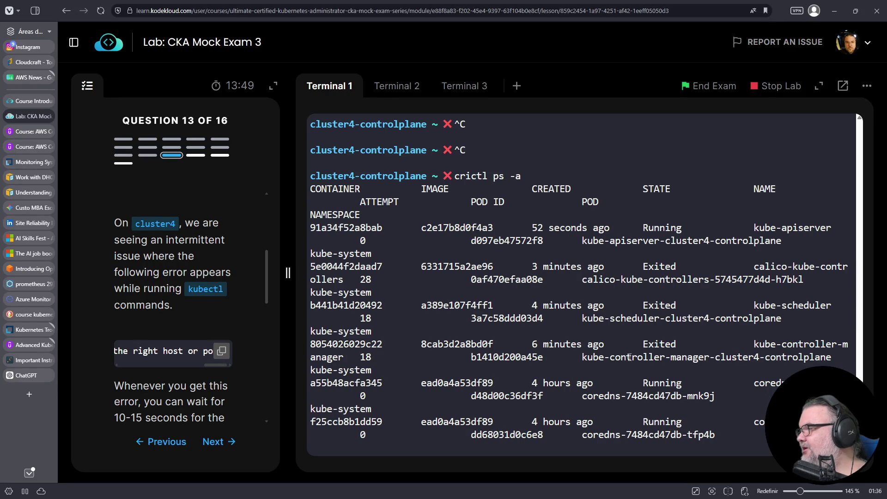
pyautogui.doubleClick(378, 347)
pyautogui.rightClick(359, 347)
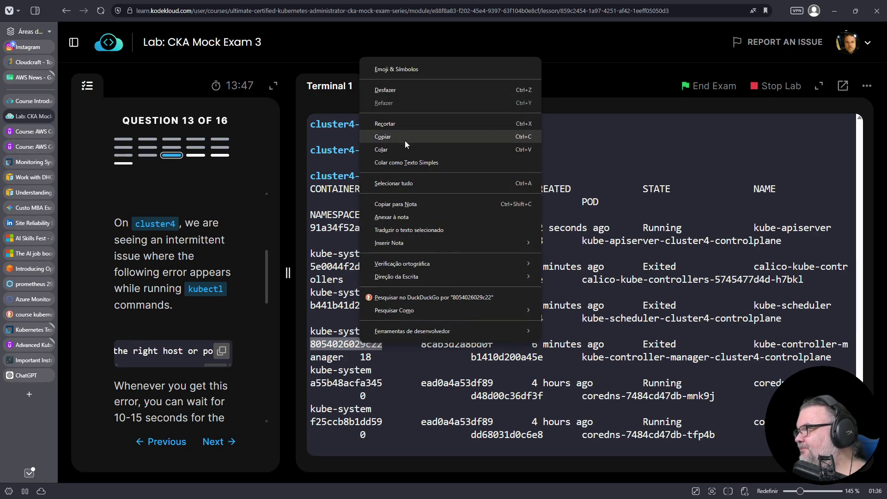
pyautogui.click(405, 139)
# - Show the exited controller-manager container's logs with crictl logs and the copied ID
pyautogui.hotkey('ctrl', 'c')
pyautogui.press('Up')
pyautogui.press('BackSpace')
pyautogui.press('BackSpace')
pyautogui.press('BackSpace')
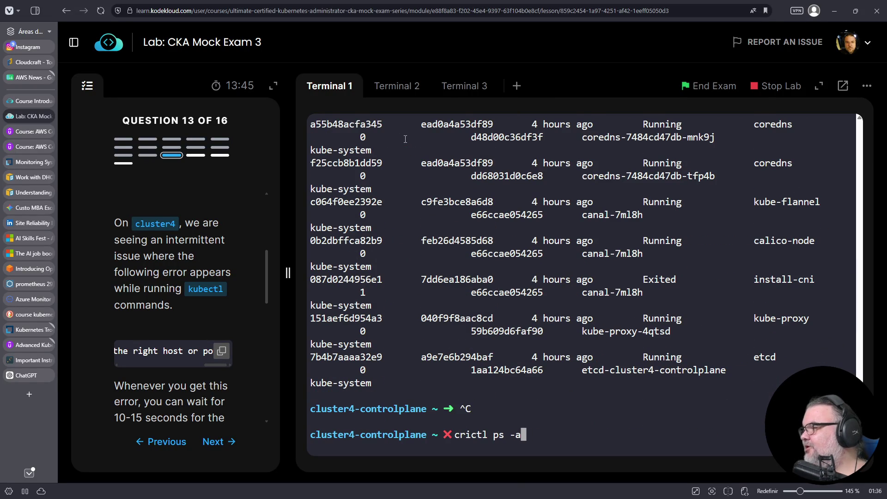
pyautogui.press('BackSpace')
pyautogui.write('logs')
pyautogui.rightClick(490, 195)
pyautogui.click(566, 291)
pyautogui.press('Return')
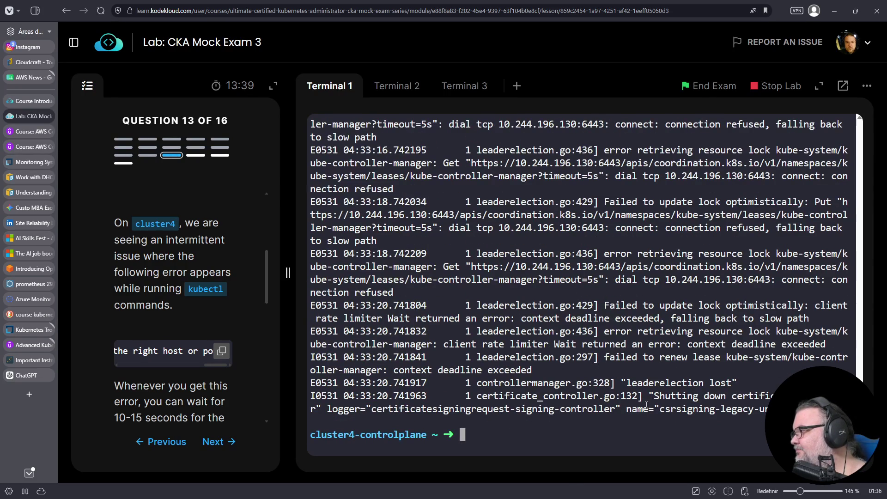
# - Copy the API server address 10.244.196.130:6443 from the logs and paste it at the prompt
pyautogui.tripleClick(662, 358)
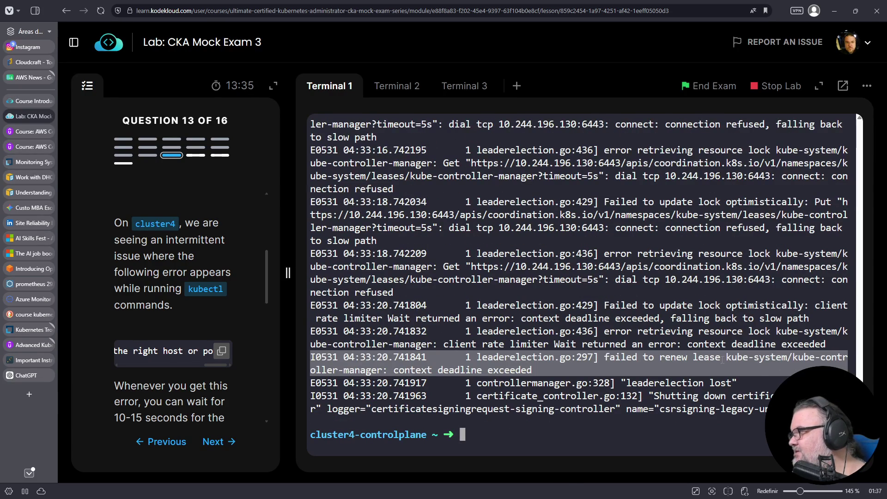
pyautogui.click(727, 366)
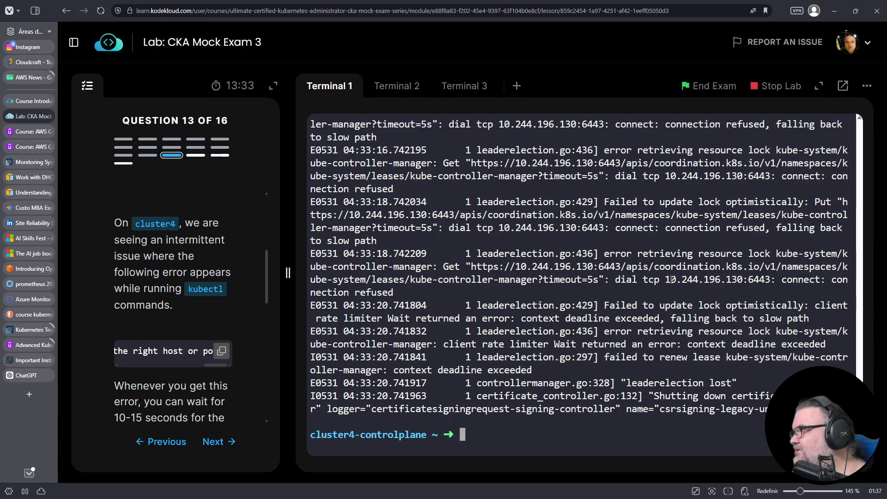
pyautogui.moveTo(665, 279); pyautogui.dragTo(770, 279)
pyautogui.rightClick(761, 279)
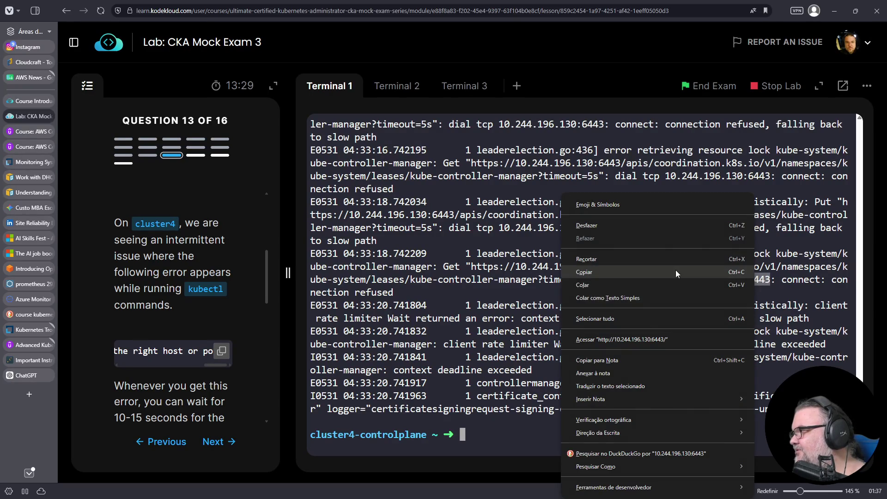
pyautogui.click(679, 275)
pyautogui.hotkey('ctrl', 'c')
pyautogui.rightClick(621, 391)
pyautogui.click(642, 253)
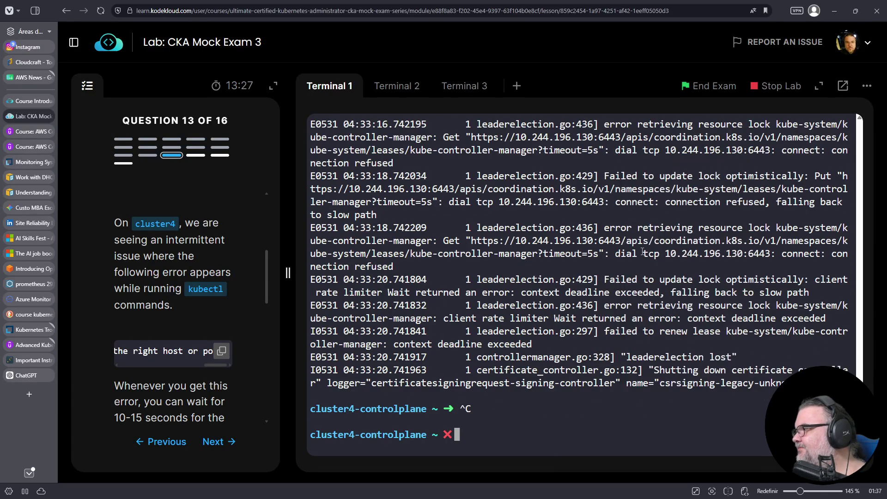
pyautogui.press('Home')
pyautogui.write('curl https:?//')
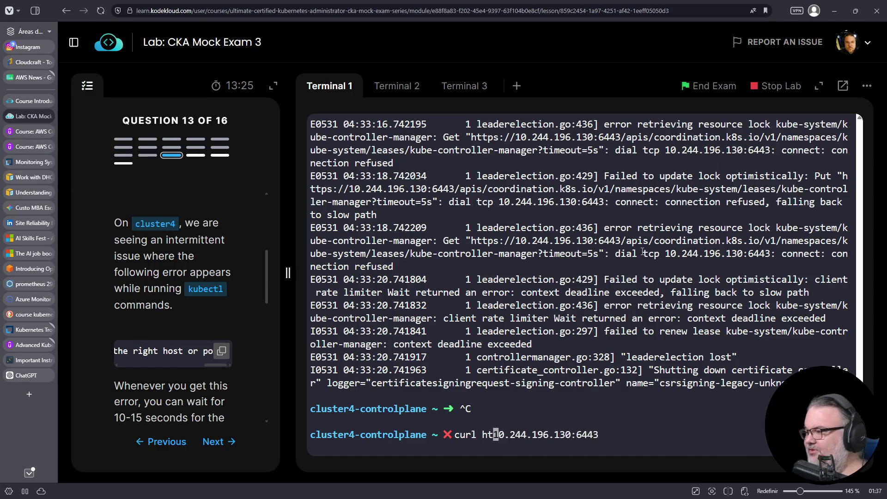
pyautogui.press('Left')
pyautogui.press('Left')
pyautogui.press('Left')
pyautogui.press('BackSpace')
pyautogui.press('End')
pyautogui.press('Left')
pyautogui.press('Left')
pyautogui.press('Left')
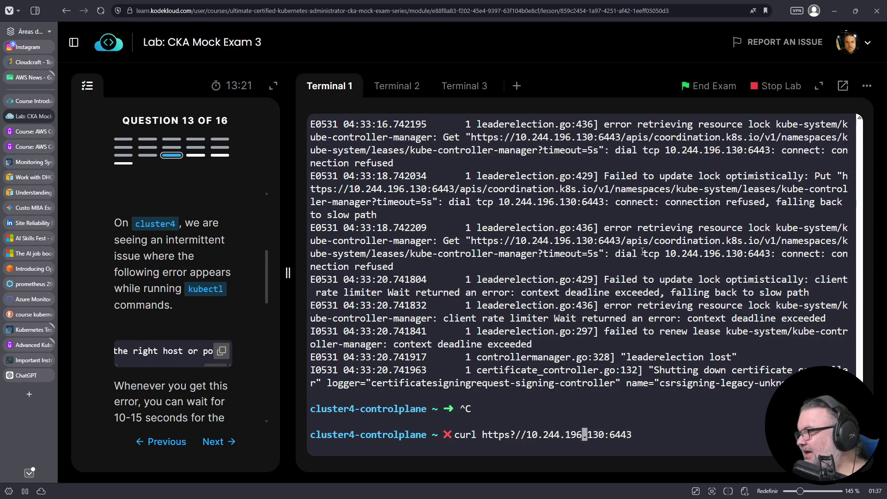
pyautogui.press('Left')
pyautogui.press('Left')
pyautogui.press('BackSpace')
pyautogui.write(':')
pyautogui.press('End')
pyautogui.write('-v')
pyautogui.press('Return')
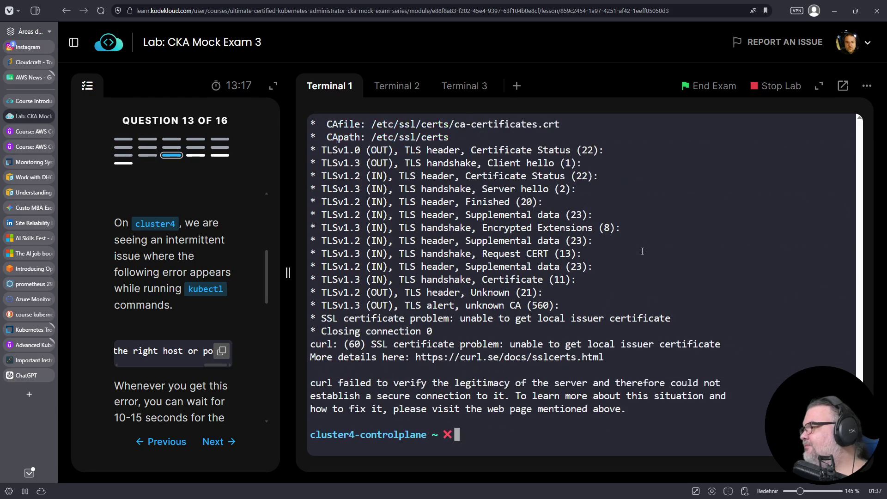
# - Move kube-controller-manager.yaml out of /etc/kubernetes/manifests to home, then back into /etc/kubernetes/manifests
pyautogui.hotkey('ctrl', 'c')
pyautogui.write('mv /etc/kubernetes/manifests/kube-con')
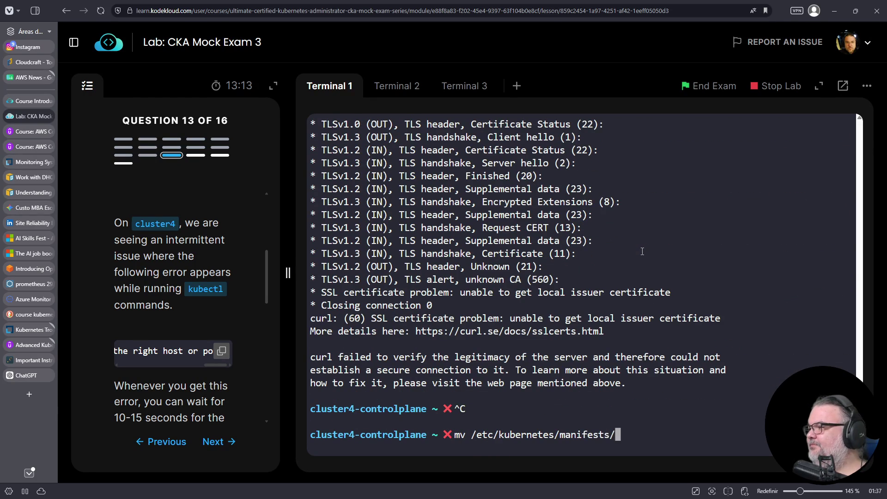
pyautogui.press('Tab')
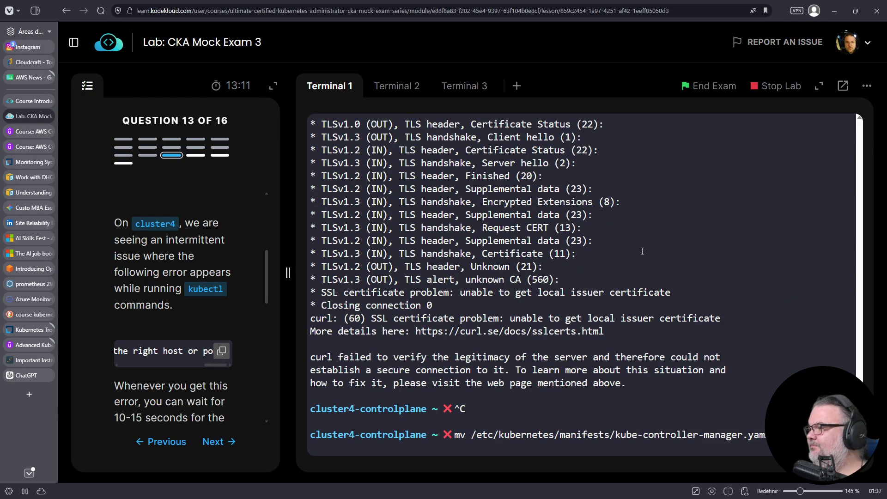
pyautogui.press('Return')
pyautogui.write('mv kube-c')
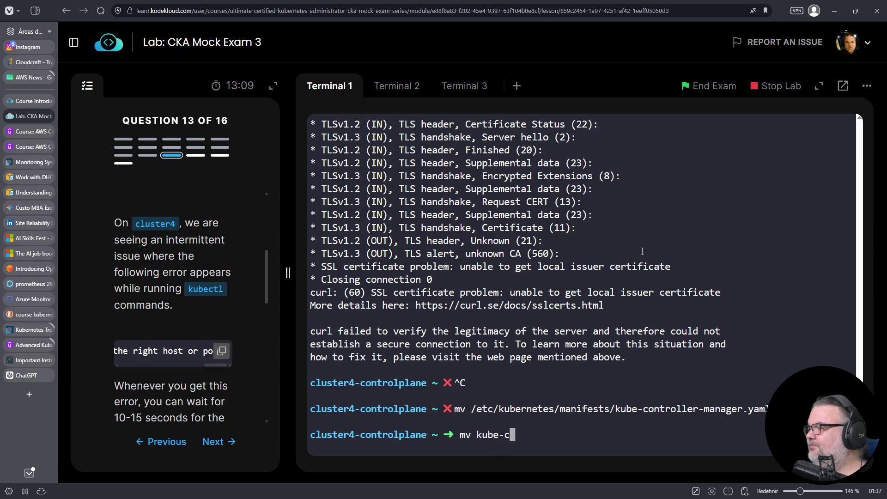
pyautogui.press('Tab')
pyautogui.write('/etc/kubernetes/mani')
pyautogui.press('Tab')
pyautogui.press('Return')
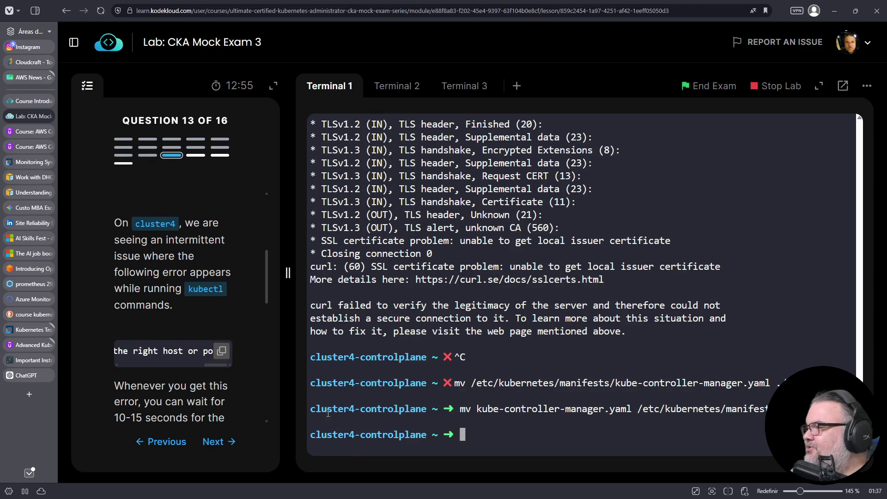
# - Scroll down the question panel and advance to the next exam question
pyautogui.scroll(-3, 204, 348)
pyautogui.scroll(-2, 203, 347)
pyautogui.scroll(-4, 204, 346)
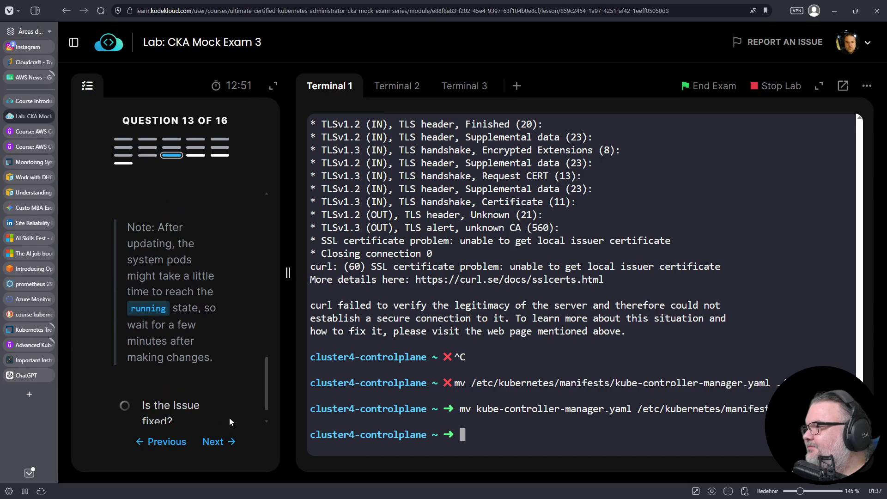
pyautogui.scroll(-1, 220, 401)
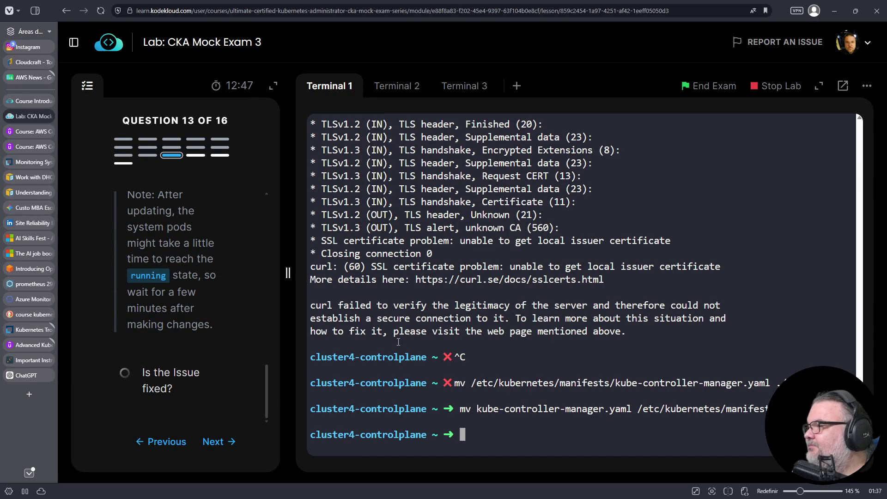
pyautogui.click(221, 442)
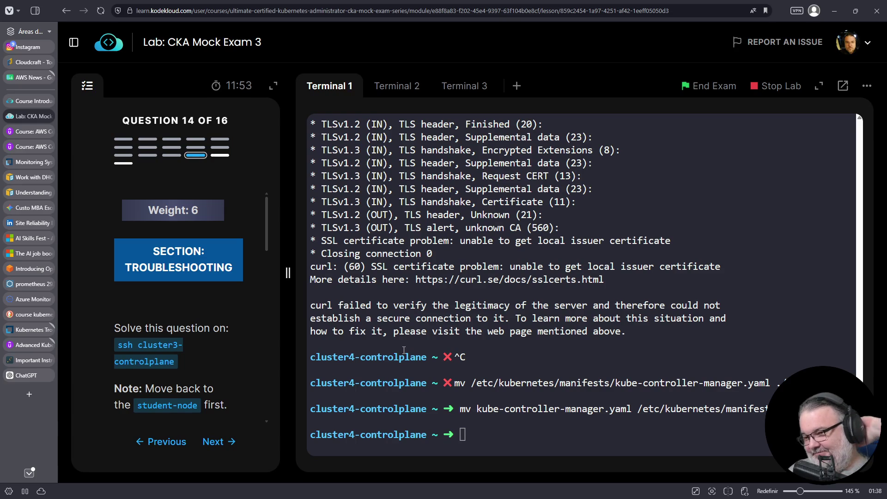
# - Cancel the partial command and log out of cluster4-controlplane back to student-node
pyautogui.click(548, 347)
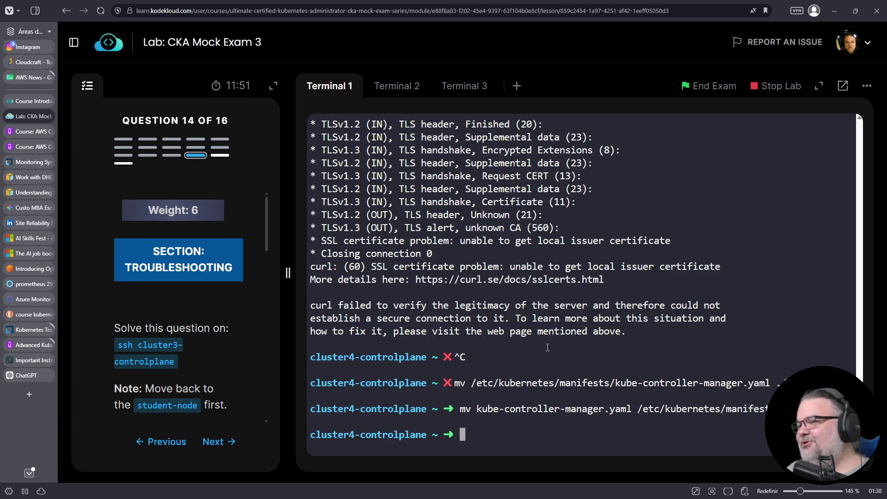
pyautogui.hotkey('ctrl', 'c')
pyautogui.hotkey('ctrl', 'd')
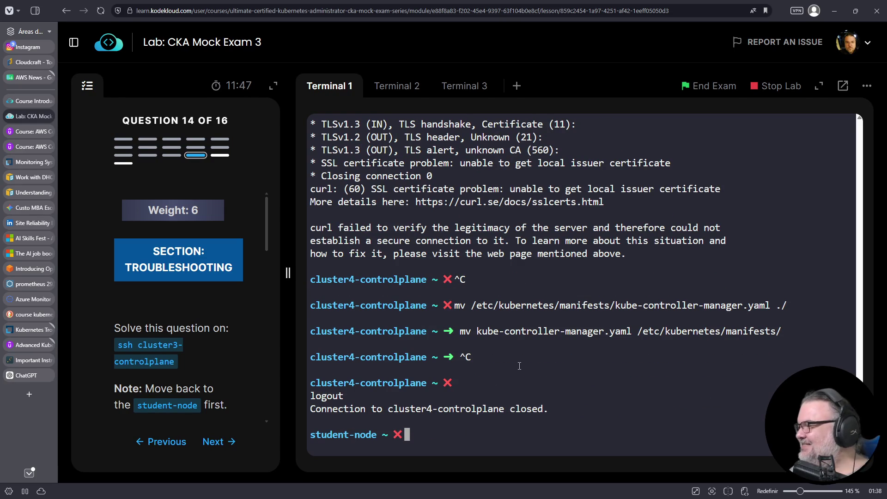
# - Copy 'ssh cluster3-controlplane' from Question 14, run it in the terminal, and clear the screen
pyautogui.hotkey('ctrl', 'l')
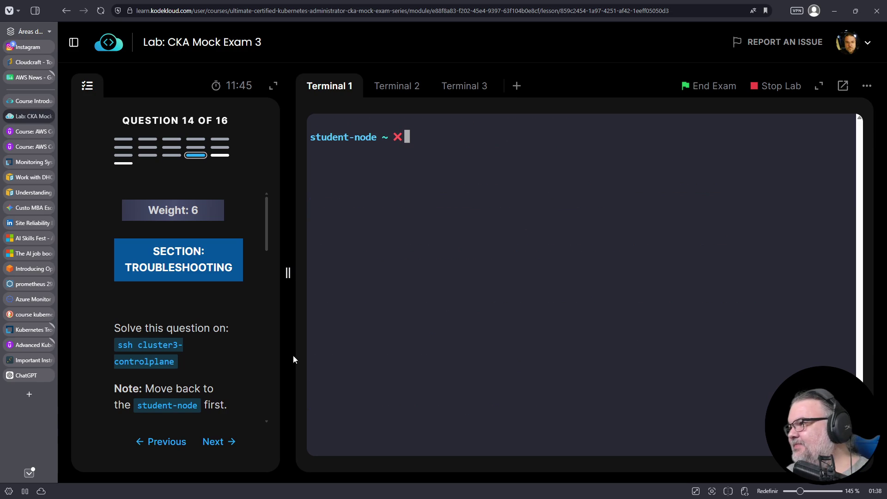
pyautogui.scroll(-2, 185, 278)
pyautogui.moveTo(117, 252); pyautogui.dragTo(176, 269)
pyautogui.rightClick(175, 270)
pyautogui.click(175, 281)
pyautogui.rightClick(350, 256)
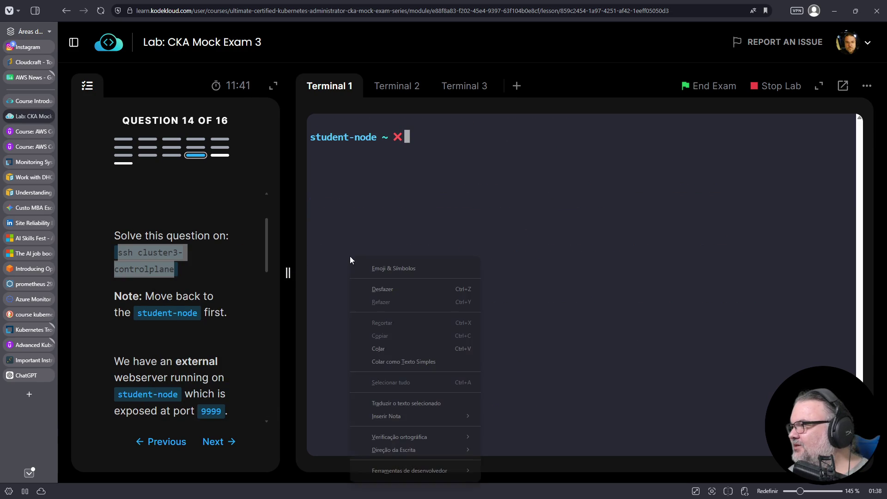
pyautogui.click(379, 348)
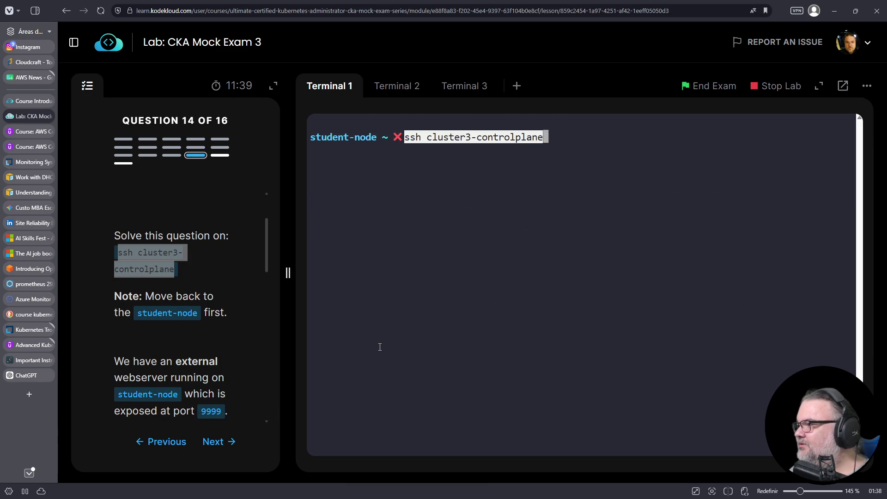
pyautogui.press('Return')
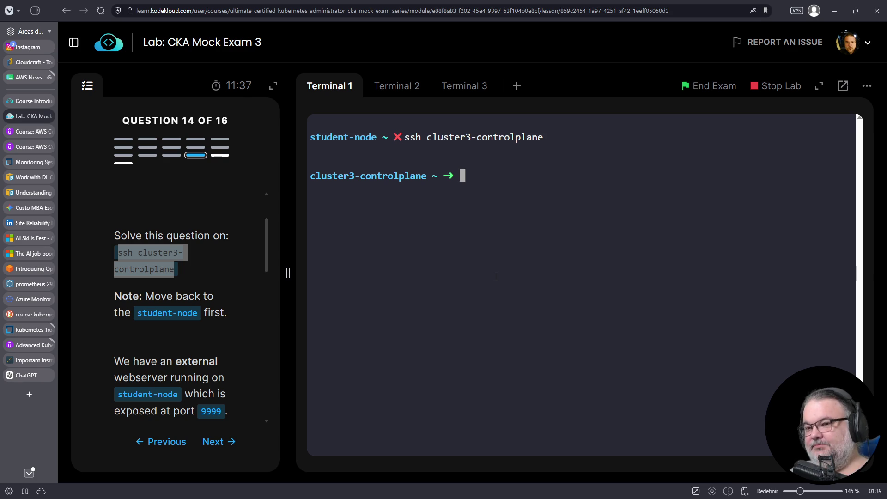
pyautogui.hotkey('ctrl', 'l')
pyautogui.scroll(-5, 211, 227)
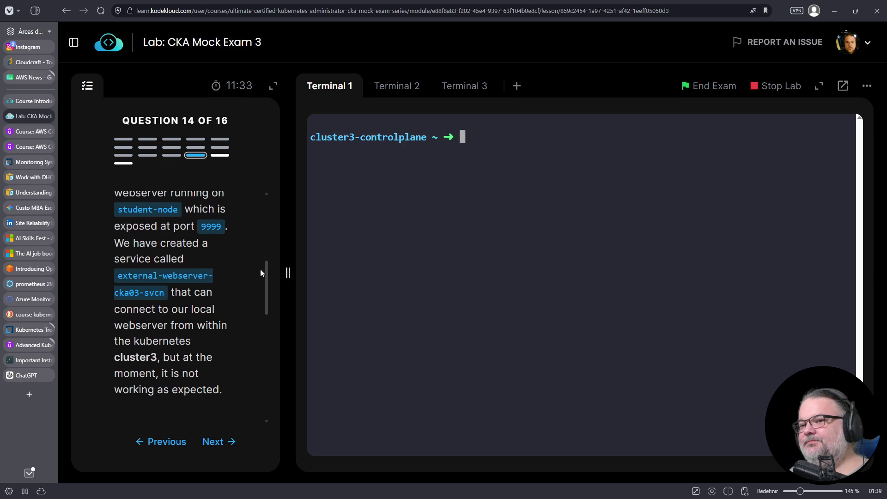
pyautogui.moveTo(266, 290); pyautogui.dragTo(267, 279)
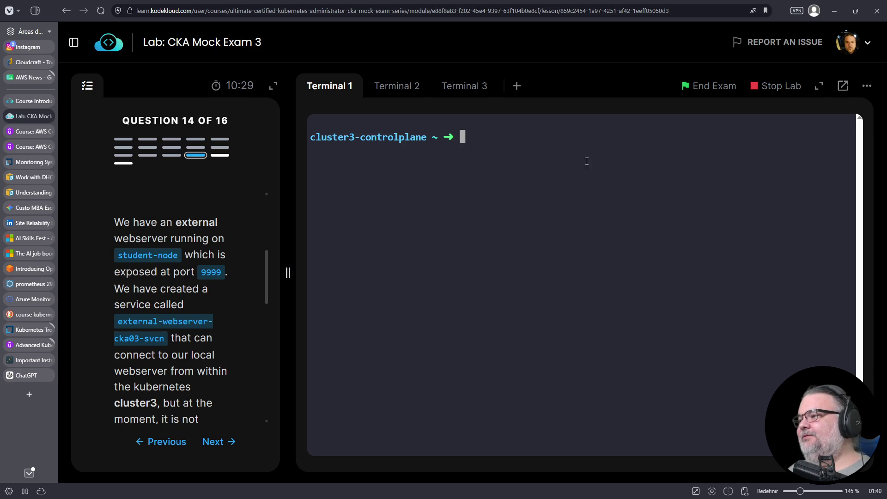
# - Search DuckDuckGo for 'a iliada disney' and open the first image's source page on panini.com.br
pyautogui.click(29, 395)
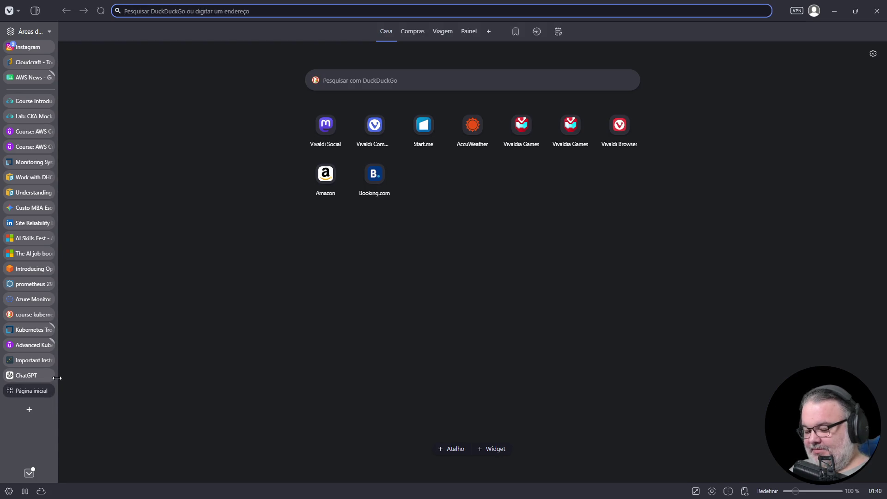
pyautogui.write('a ilid')
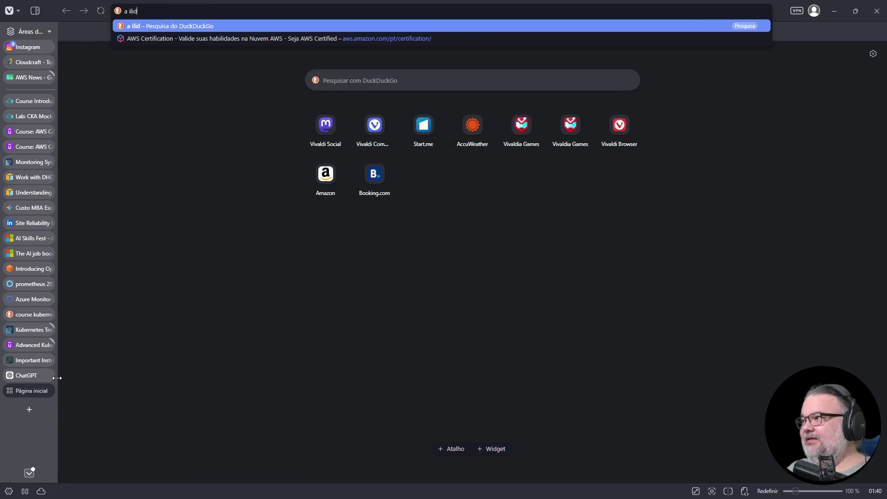
pyautogui.press('BackSpace')
pyautogui.write('ada disney')
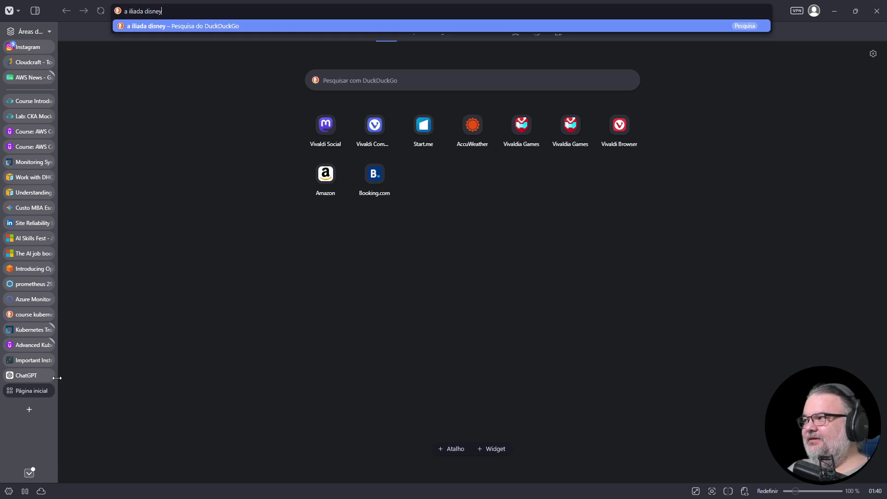
pyautogui.press('Return')
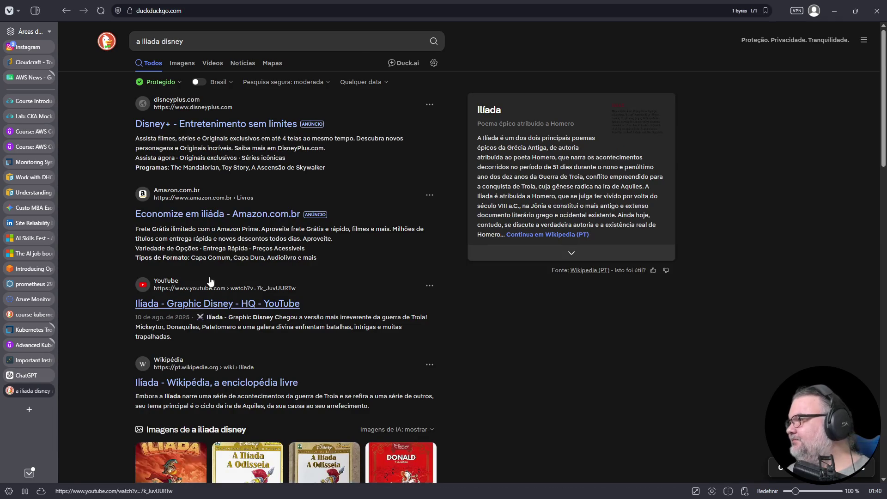
pyautogui.scroll(-4, 187, 367)
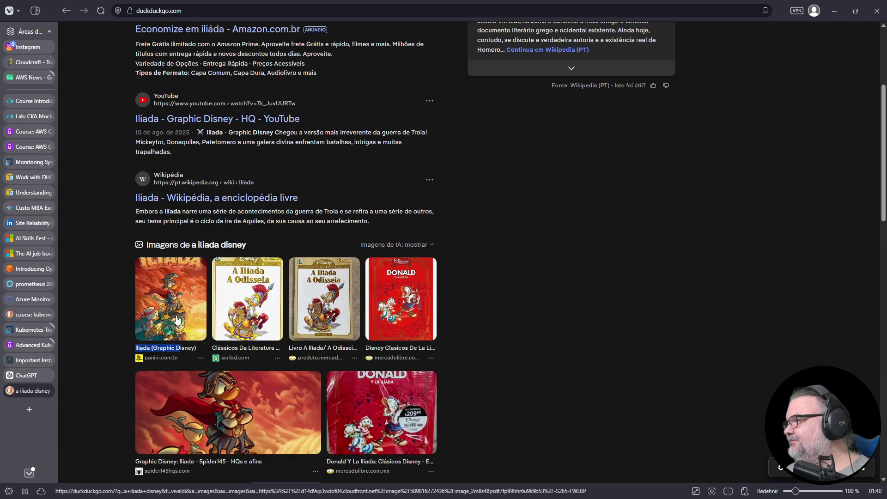
pyautogui.click(176, 318)
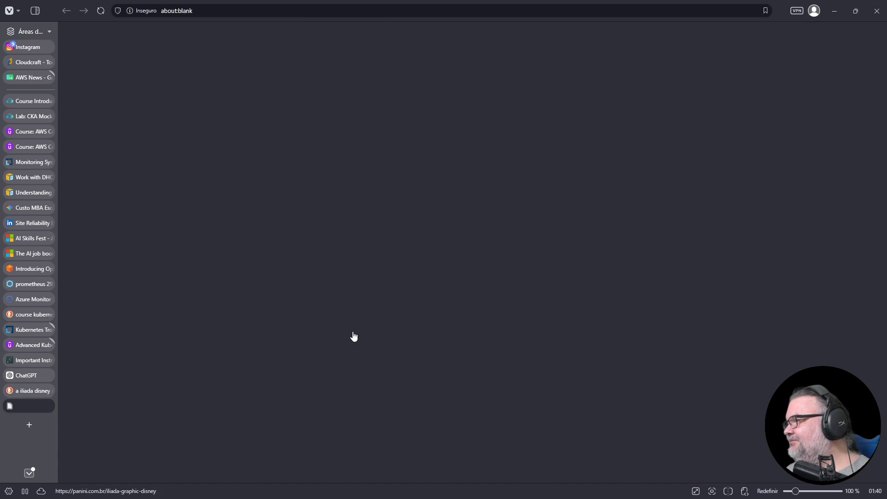
pyautogui.click(354, 336)
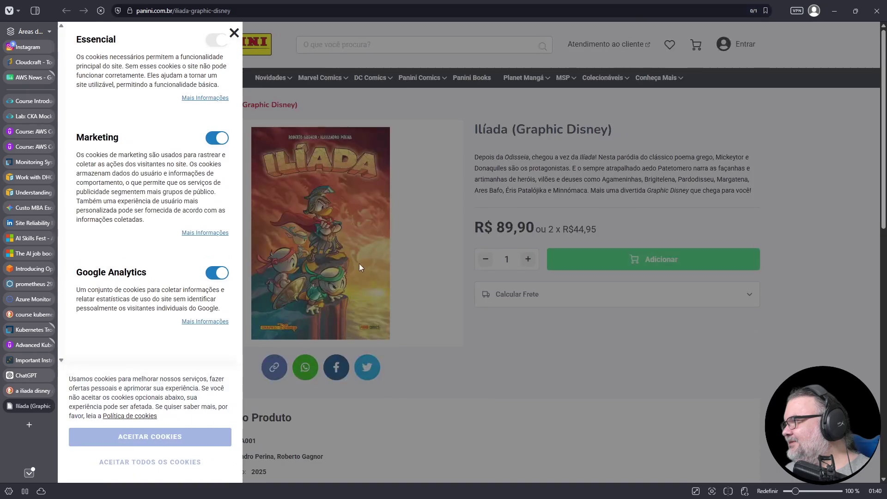
# - Dismiss the cookie panel, close the Panini Ilíada product tab, and open a new start page
pyautogui.click(234, 33)
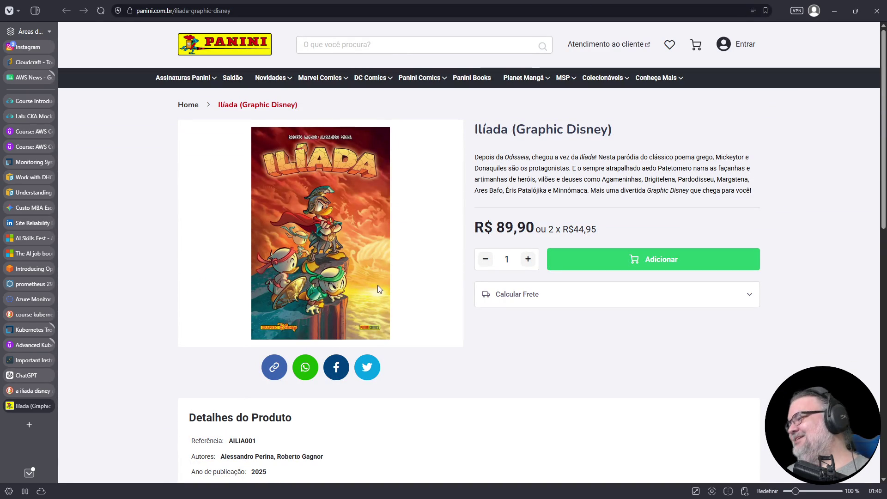
pyautogui.scroll(-1, 383, 254)
pyautogui.scroll(-5, 383, 250)
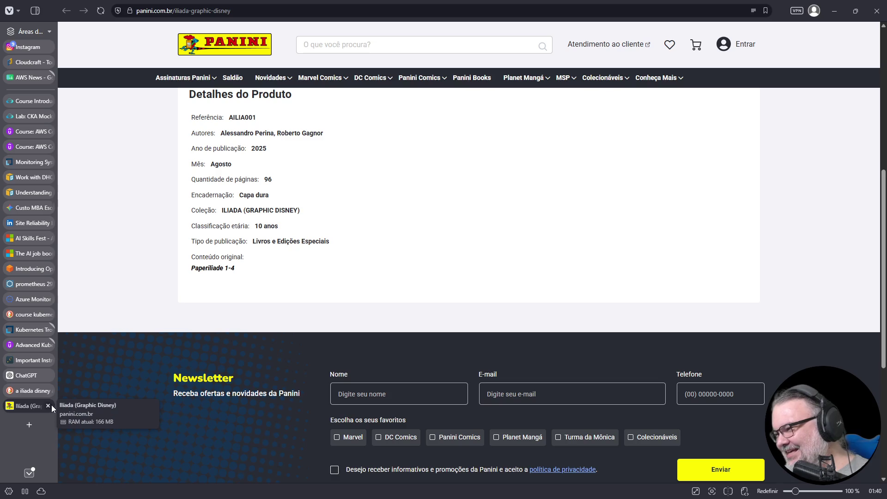
pyautogui.click(48, 406)
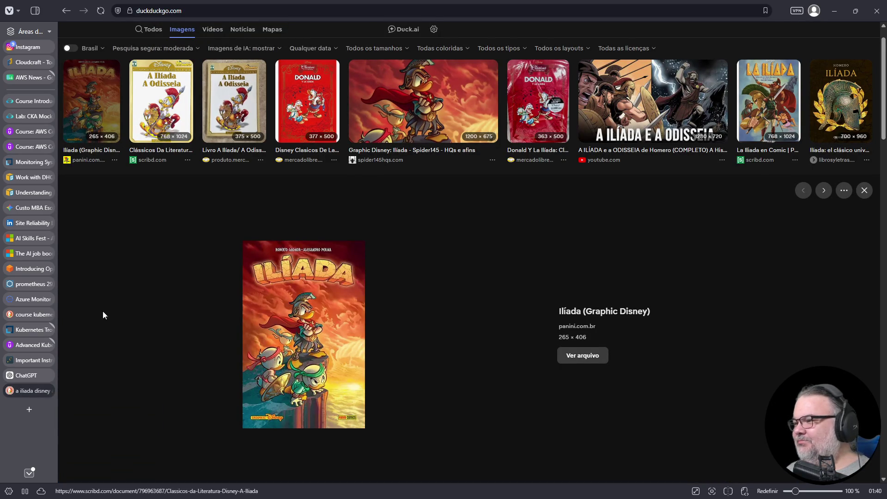
pyautogui.click(32, 409)
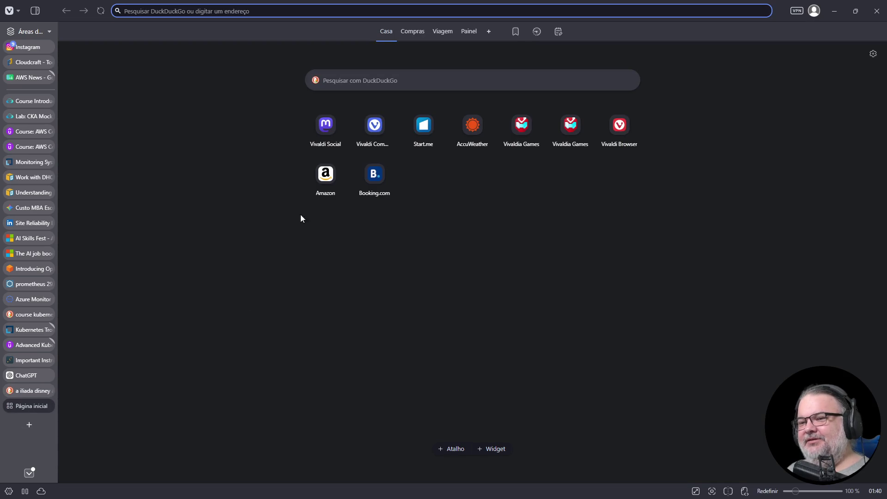
# - Search 'panini album copa' and open the Gazeta Esportiva article on the 2026 album
pyautogui.click(360, 83)
pyautogui.write('panin')
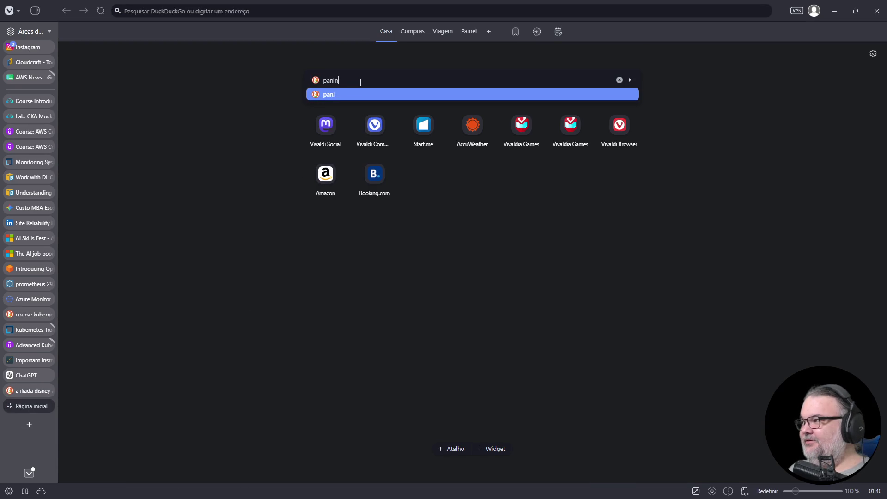
pyautogui.write('i album copa')
pyautogui.press('Return')
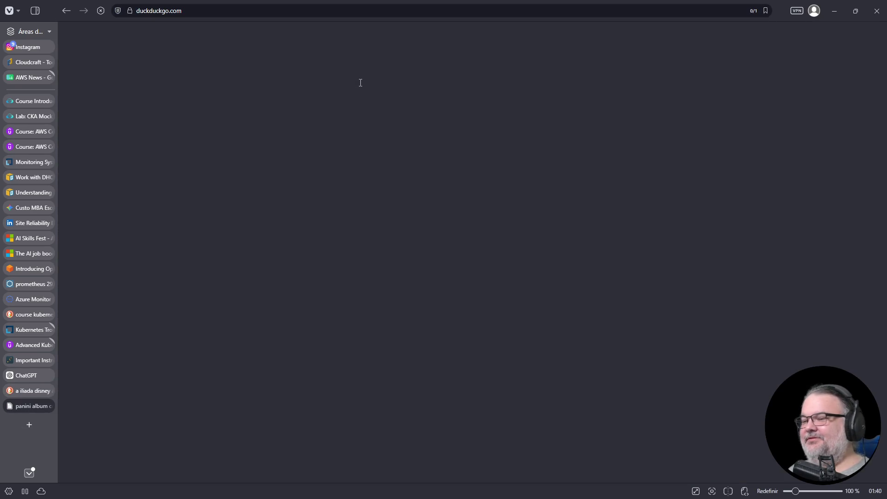
pyautogui.scroll(-5, 247, 195)
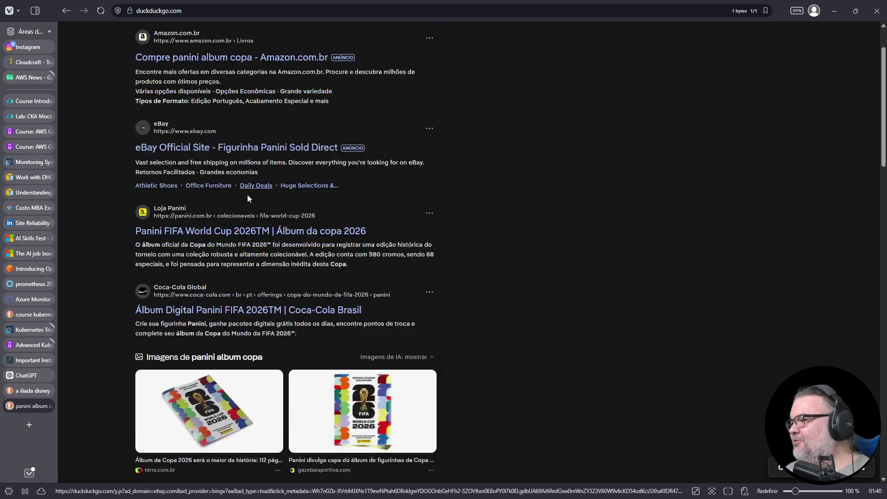
pyautogui.click(308, 227)
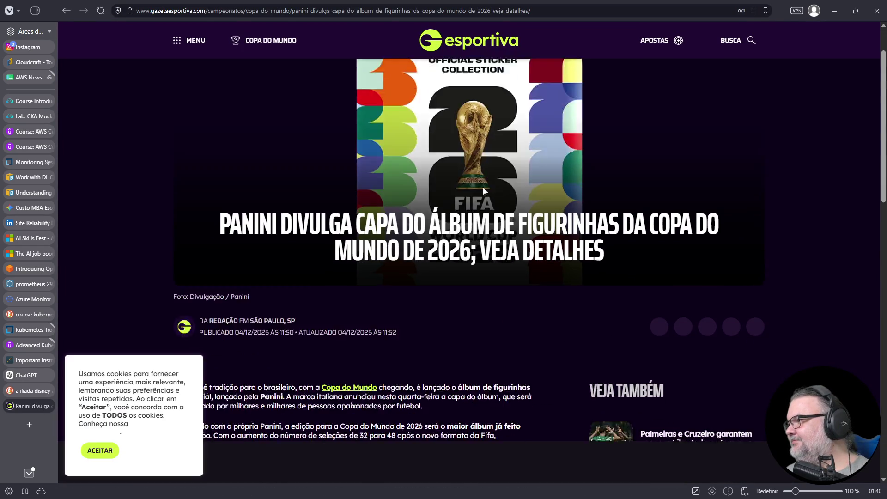
# - Open the album cover image in its own tab and view it at full size
pyautogui.scroll(-8, 484, 190)
pyautogui.moveTo(359, 282)
pyautogui.mouseDown()
pyautogui.moveTo(358, 270)
pyautogui.moveTo(29, 418)
pyautogui.mouseUp()
pyautogui.moveTo(480, 406)
pyautogui.mouseDown()
pyautogui.moveTo(463, 462)
pyautogui.moveTo(452, 405)
pyautogui.mouseUp()
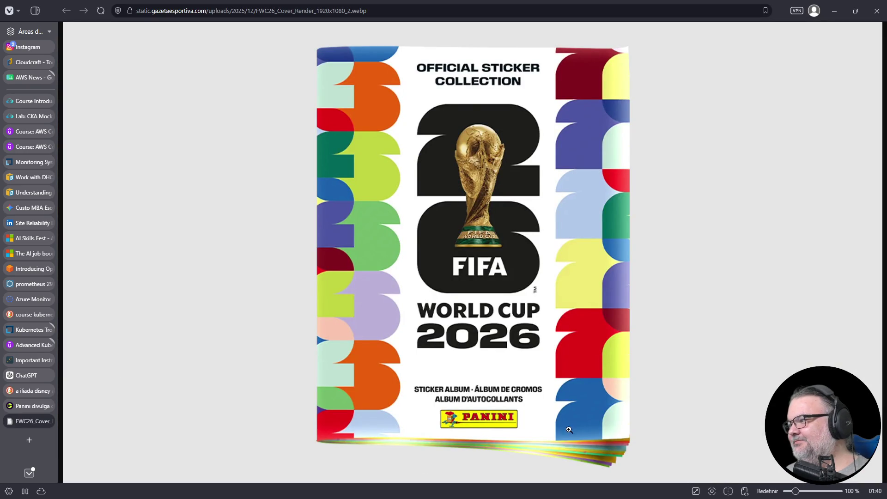
pyautogui.click(483, 439)
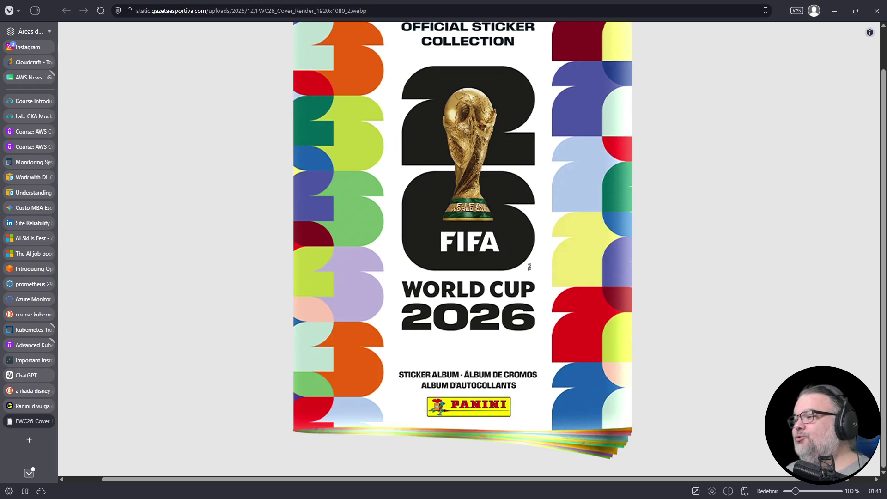
pyautogui.click(241, 14)
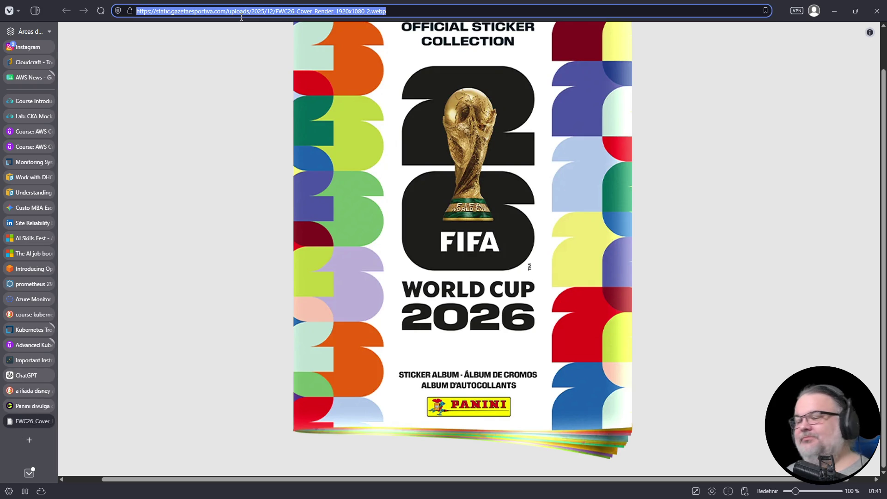
# - Search Google for 'pacote copa do mundo figurinha'
pyautogui.write('g ')
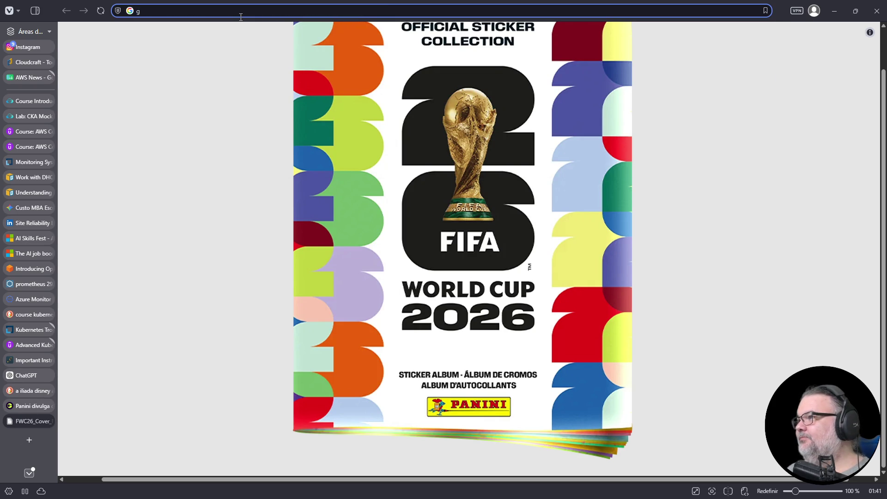
pyautogui.write('pacote copa do mundo')
pyautogui.press('Return')
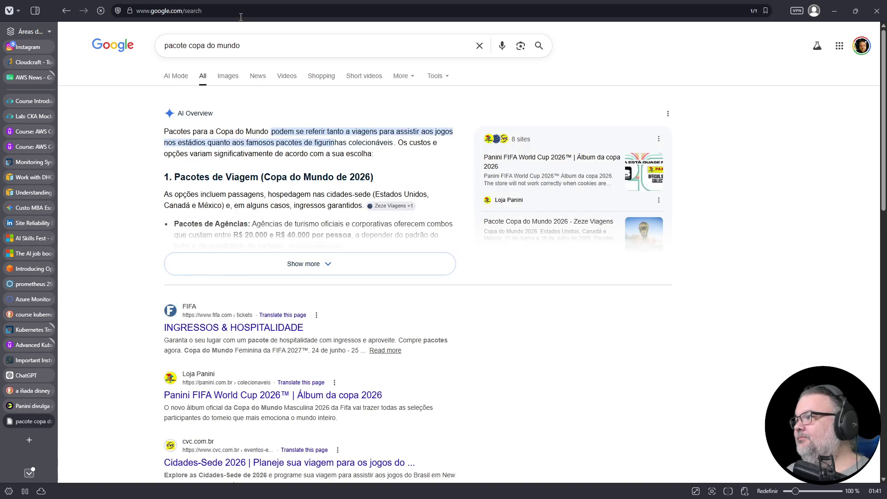
pyautogui.click(254, 45)
pyautogui.write('figurinh')
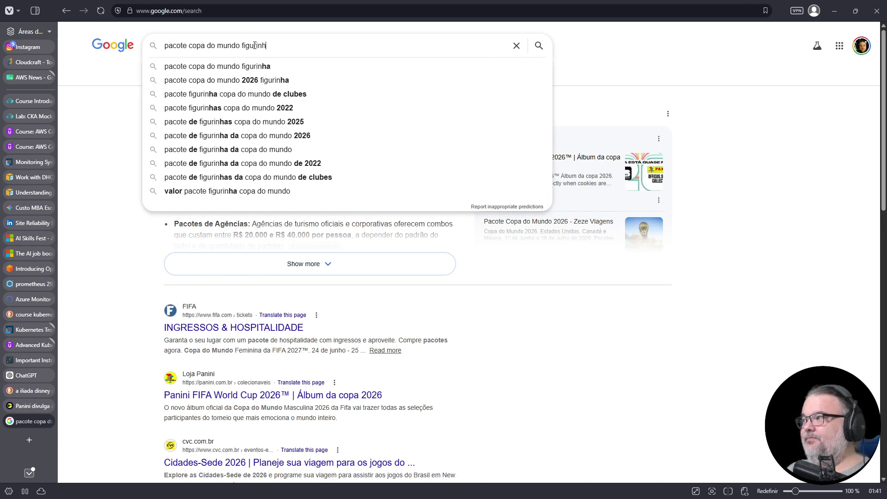
pyautogui.write('a')
pyautogui.press('Return')
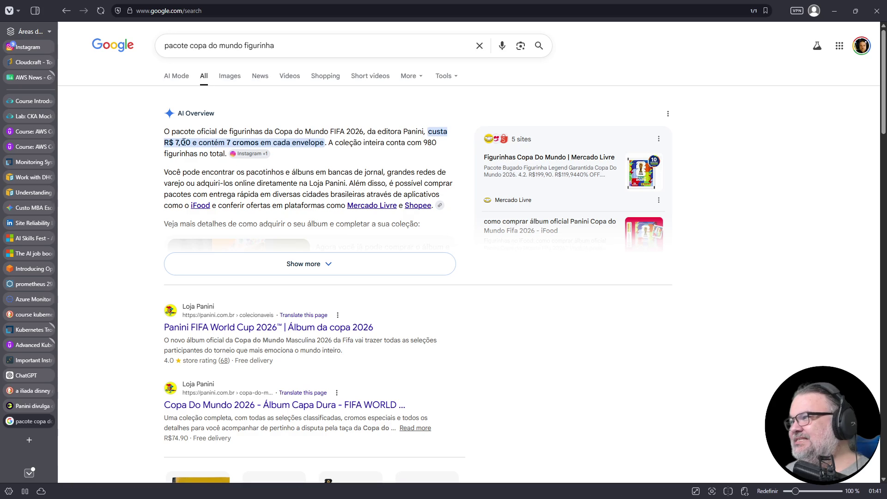
# - Highlight the 7 stickers per pack and 980 total figures, then expand the full AI Overview
pyautogui.moveTo(226, 143); pyautogui.dragTo(260, 143)
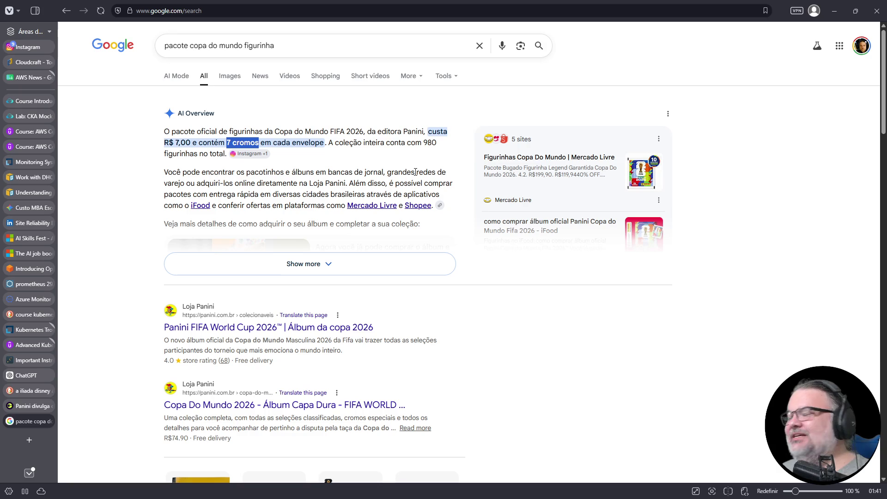
pyautogui.keyDown('ctrl'); pyautogui.scroll(6, 418, 172); pyautogui.keyUp('ctrl')
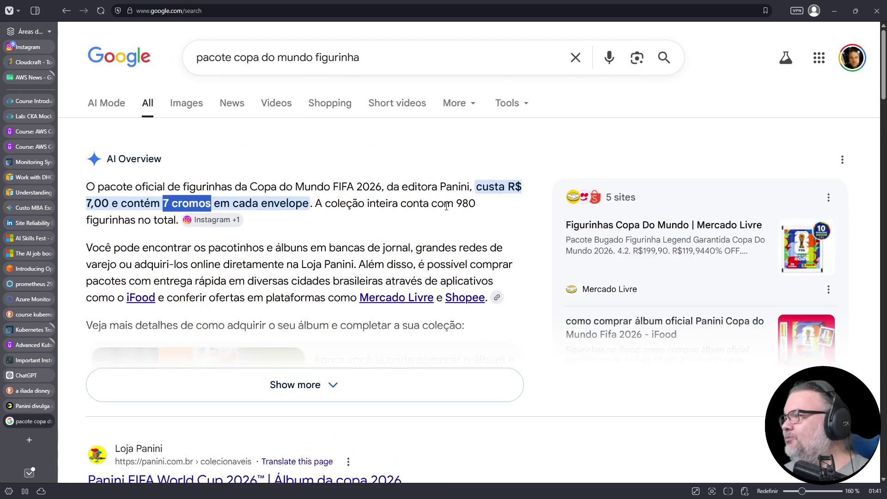
pyautogui.moveTo(457, 204)
pyautogui.mouseDown()
pyautogui.moveTo(470, 205)
pyautogui.moveTo(392, 247)
pyautogui.moveTo(176, 220)
pyautogui.mouseUp()
pyautogui.click(371, 200)
pyautogui.doubleClick(466, 203)
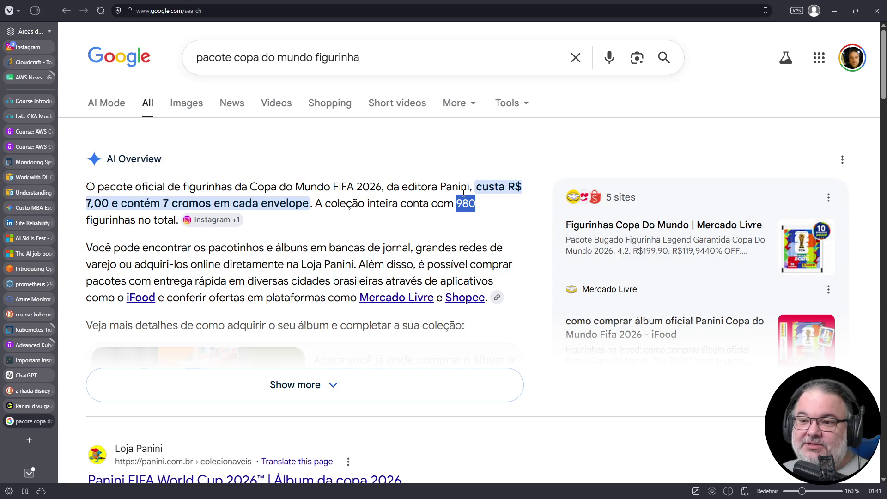
pyautogui.moveTo(87, 203); pyautogui.dragTo(172, 204)
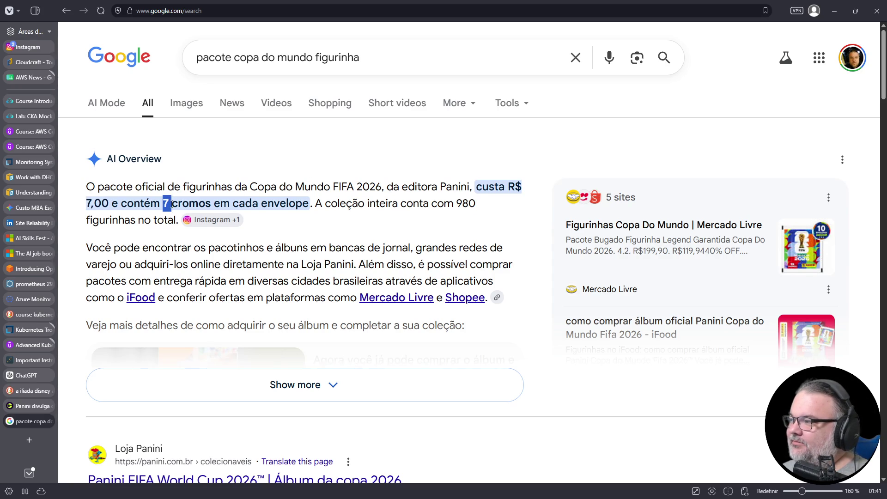
pyautogui.moveTo(457, 204); pyautogui.dragTo(481, 206)
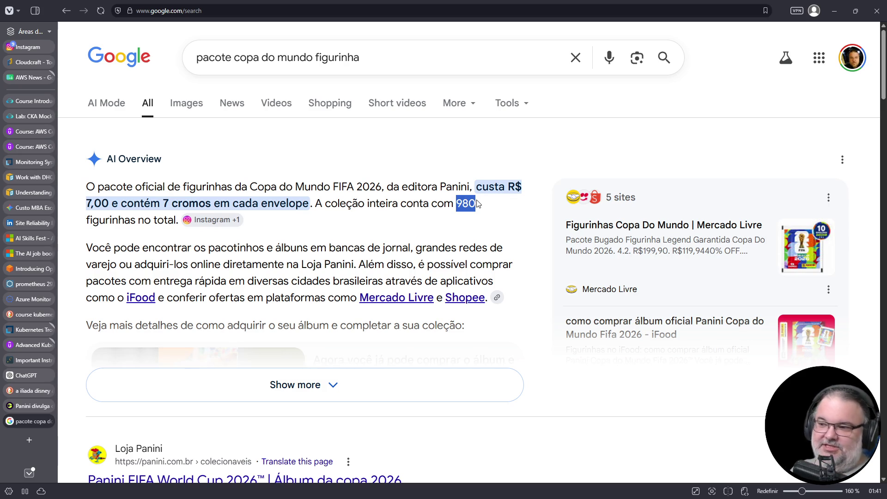
pyautogui.click(463, 206)
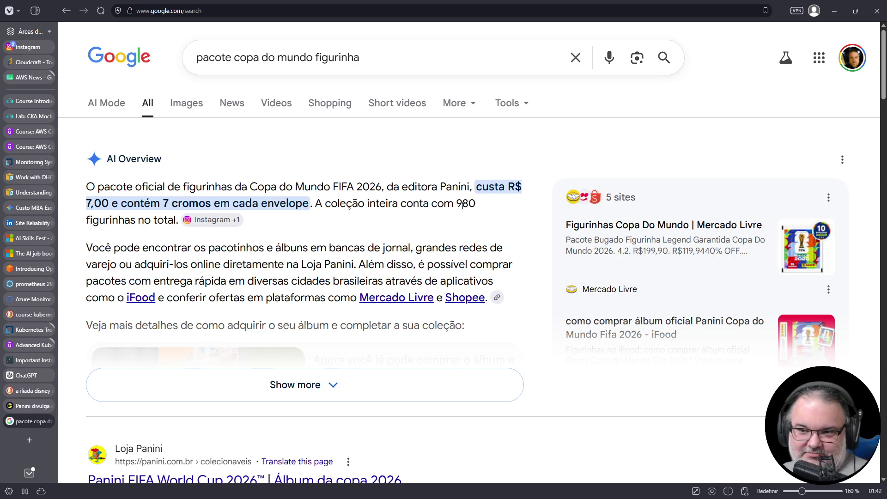
pyautogui.click(322, 395)
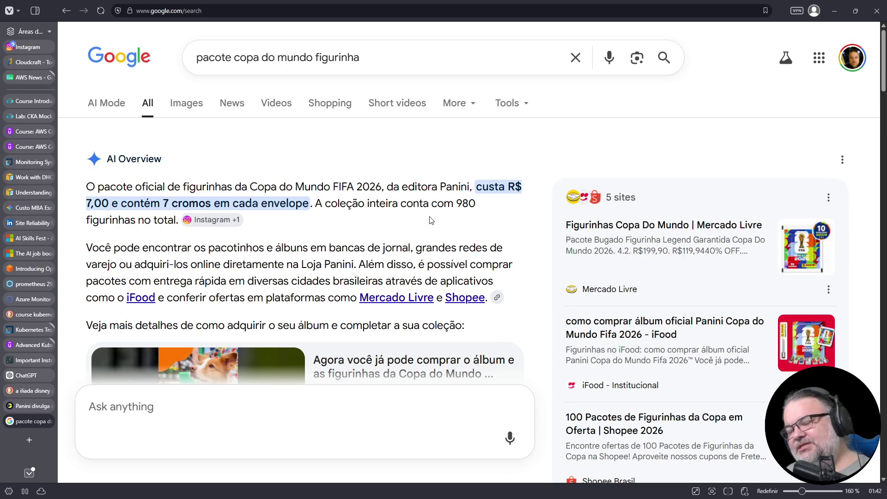
pyautogui.scroll(-10, 431, 229)
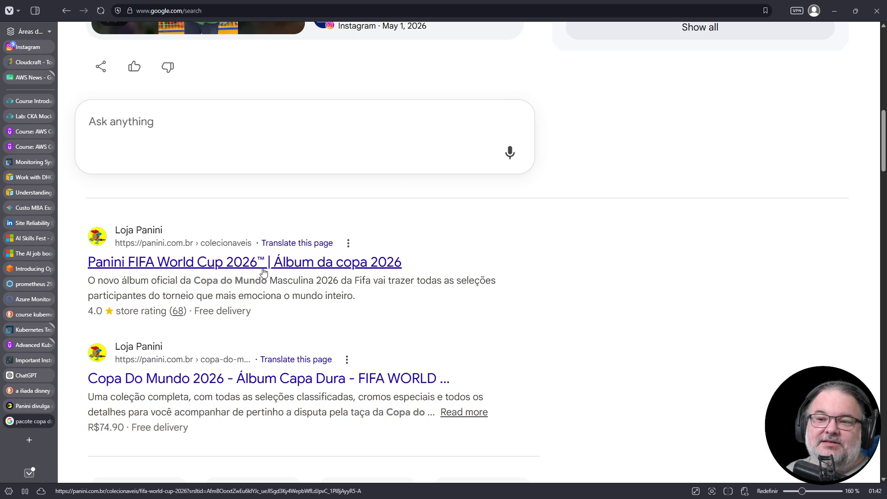
# - Scroll back up the sticker-pack results and close the Google search tab
pyautogui.scroll(15, 263, 272)
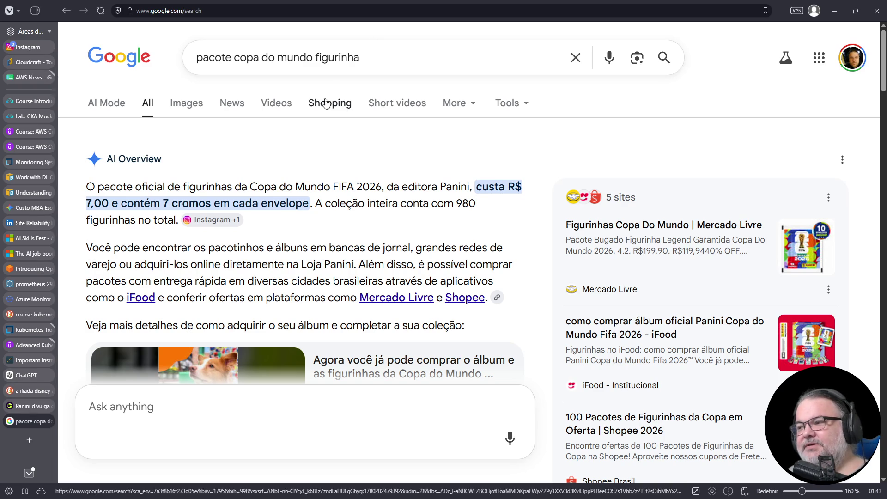
pyautogui.click(48, 421)
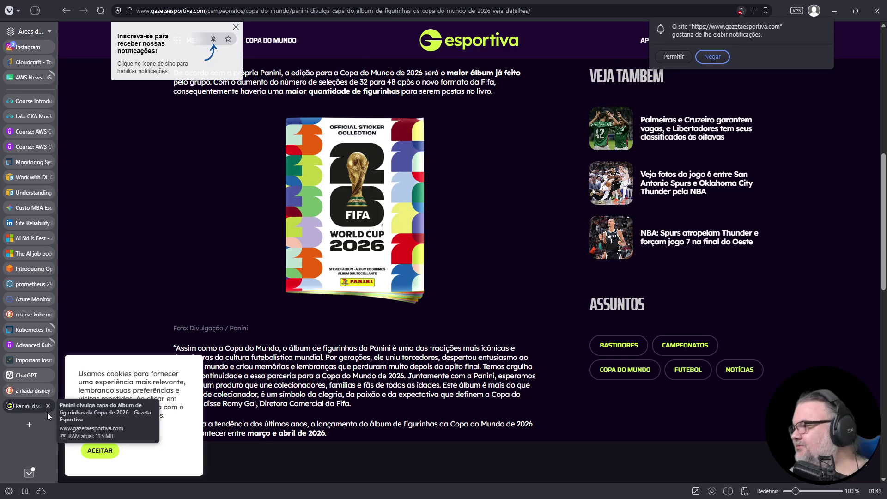
# - Close the Gazeta Esportiva and Iliad image tabs and return to the cluster3 terminal beside Question 14
pyautogui.click(48, 406)
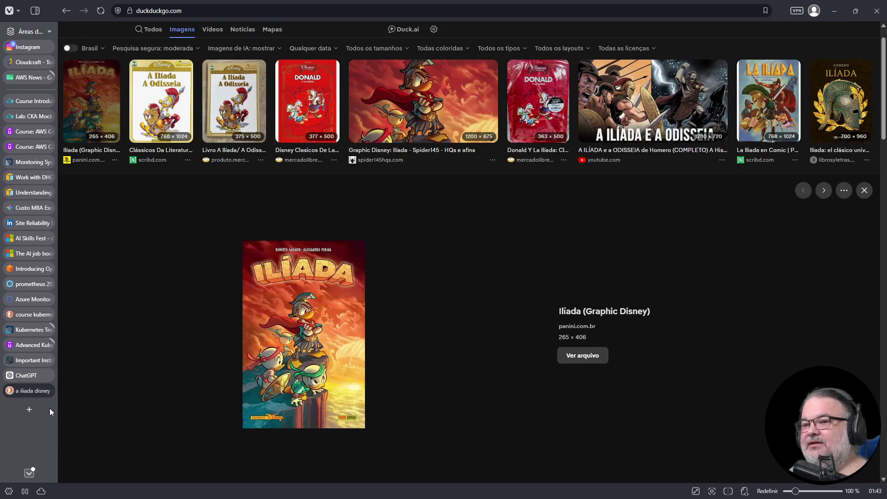
pyautogui.middleClick(42, 392)
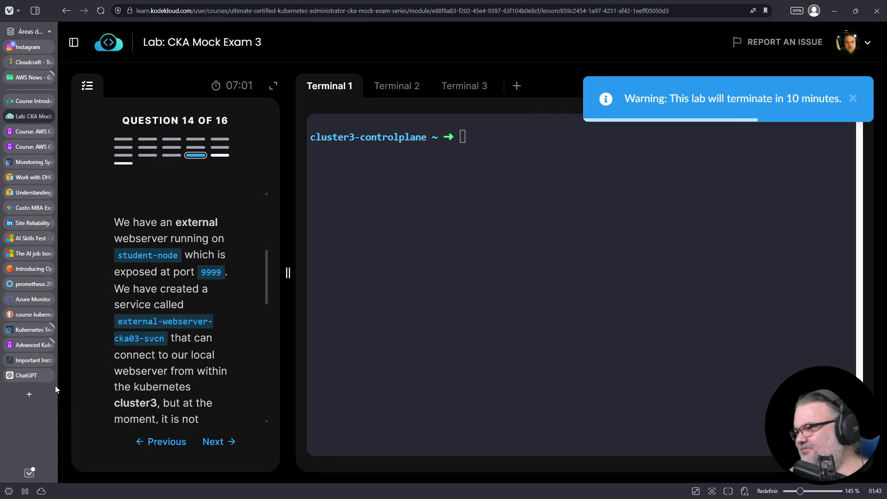
pyautogui.click(523, 227)
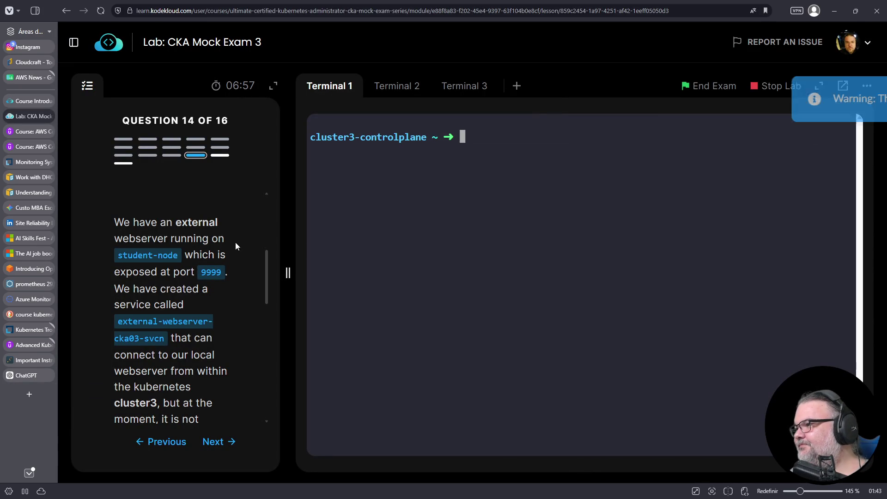
pyautogui.scroll(-2, 235, 244)
pyautogui.scroll(-3, 235, 245)
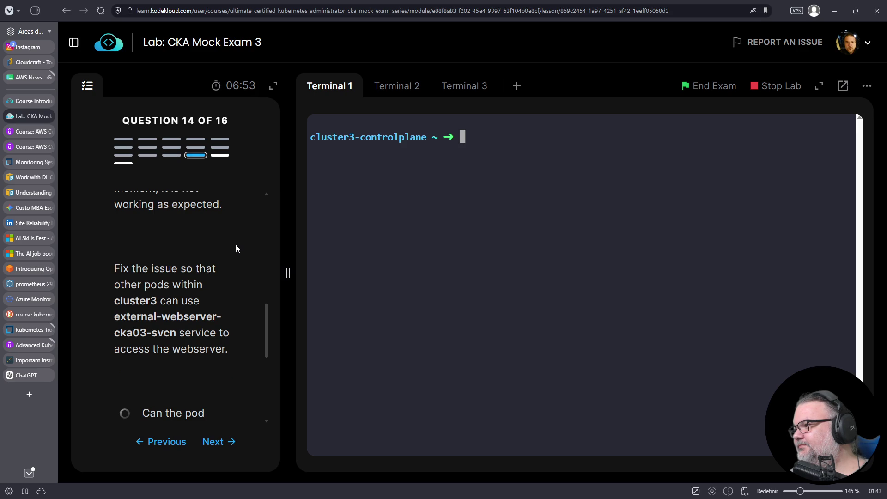
pyautogui.scroll(-3, 236, 248)
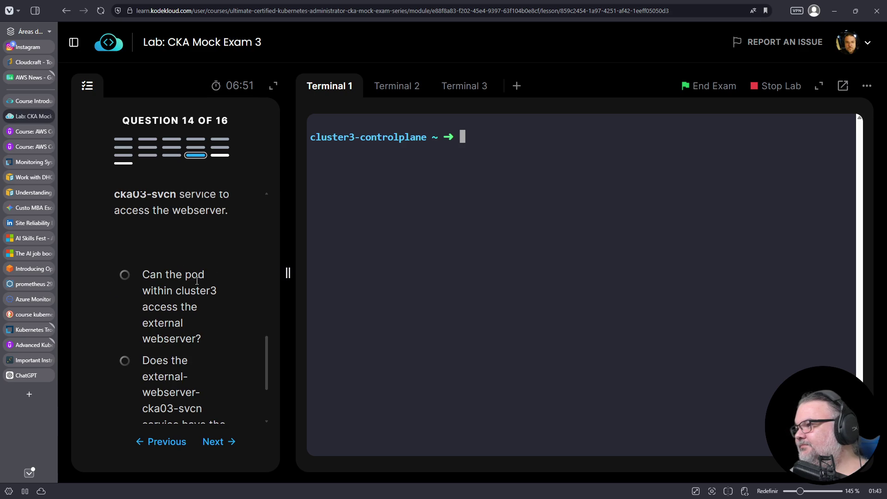
pyautogui.scroll(6, 198, 280)
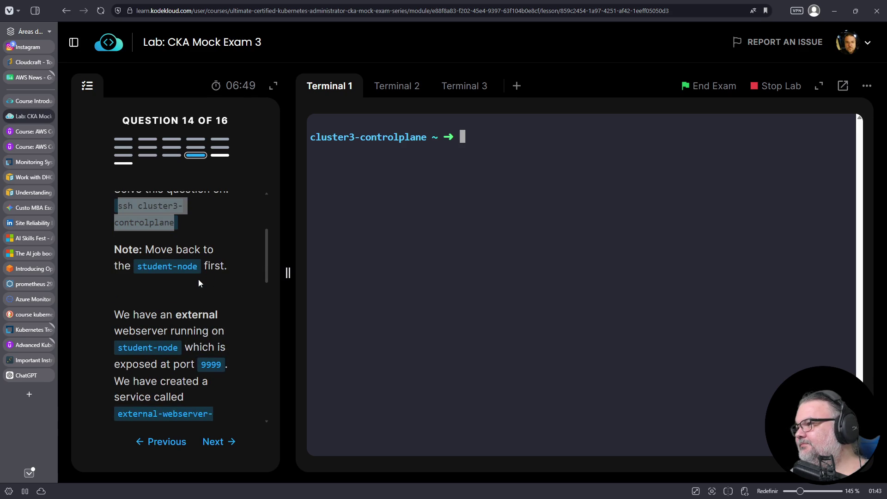
pyautogui.scroll(3, 198, 279)
pyautogui.scroll(-2, 198, 279)
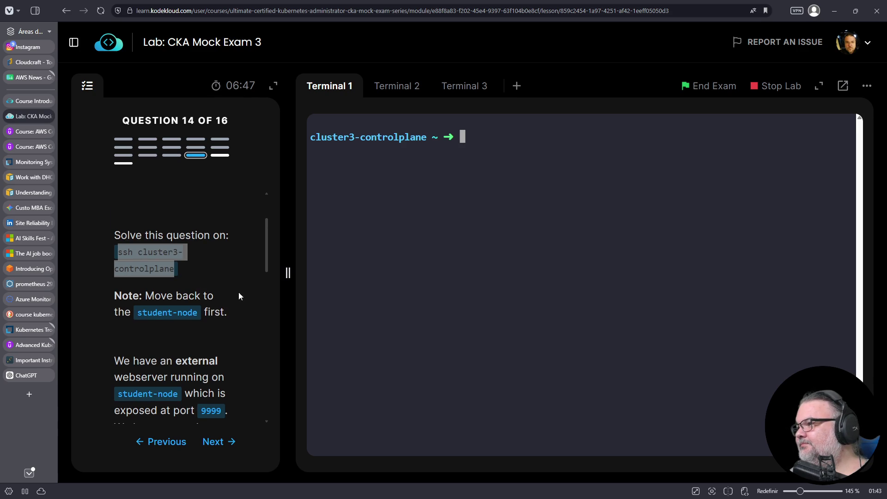
# - Widen the question panel by dragging its divider right and scroll through Question 14
pyautogui.moveTo(292, 239); pyautogui.dragTo(349, 240)
pyautogui.scroll(-3, 269, 284)
pyautogui.scroll(3, 270, 285)
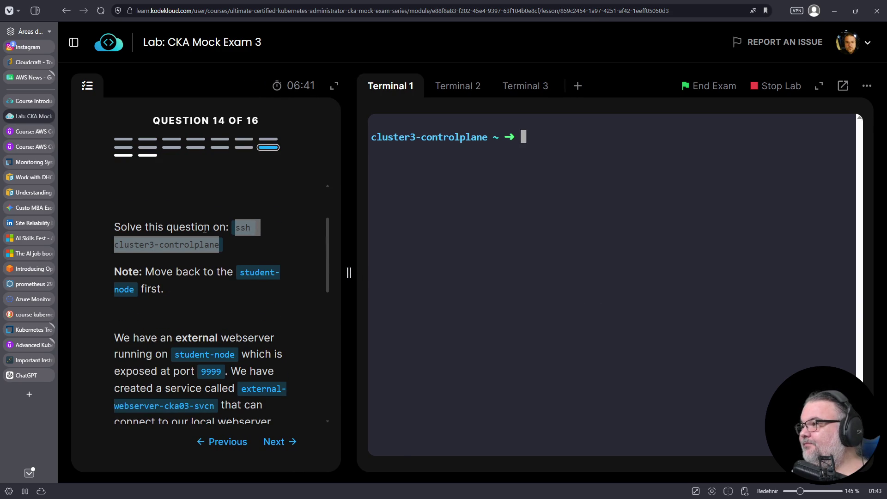
pyautogui.scroll(-1, 195, 281)
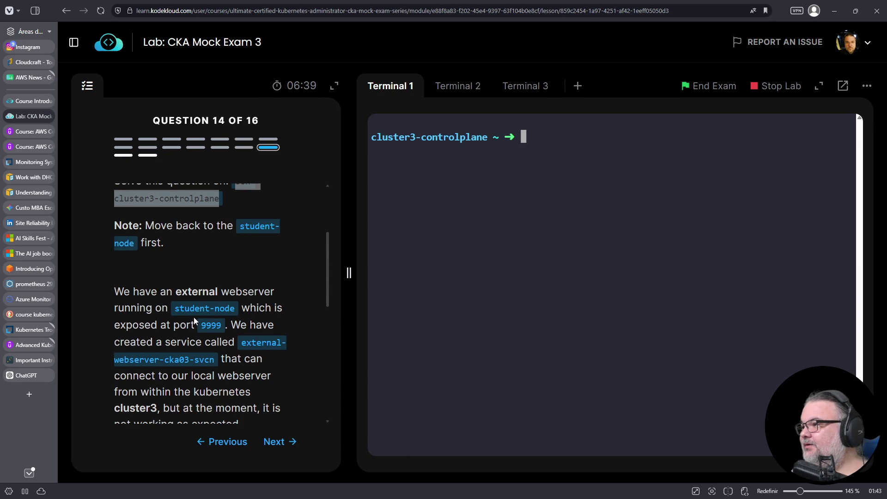
pyautogui.scroll(-1, 215, 258)
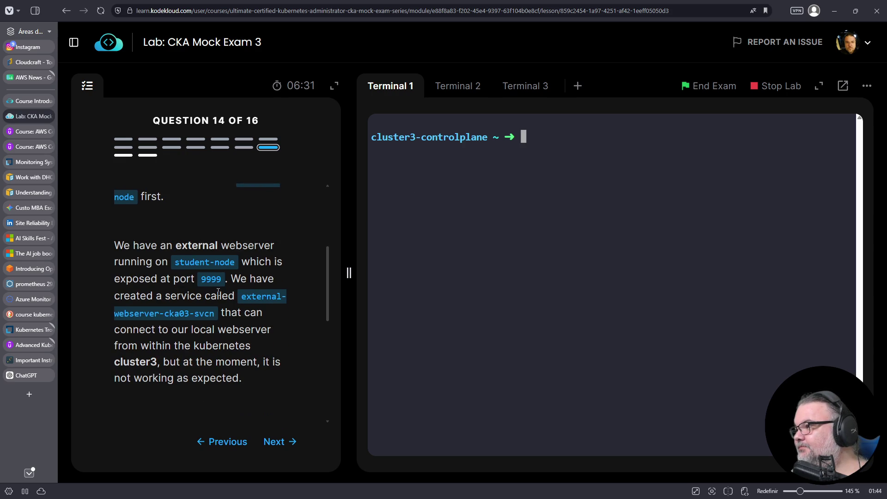
# - In the second terminal, log out of the cluster4 session and clear the screen
pyautogui.click(455, 89)
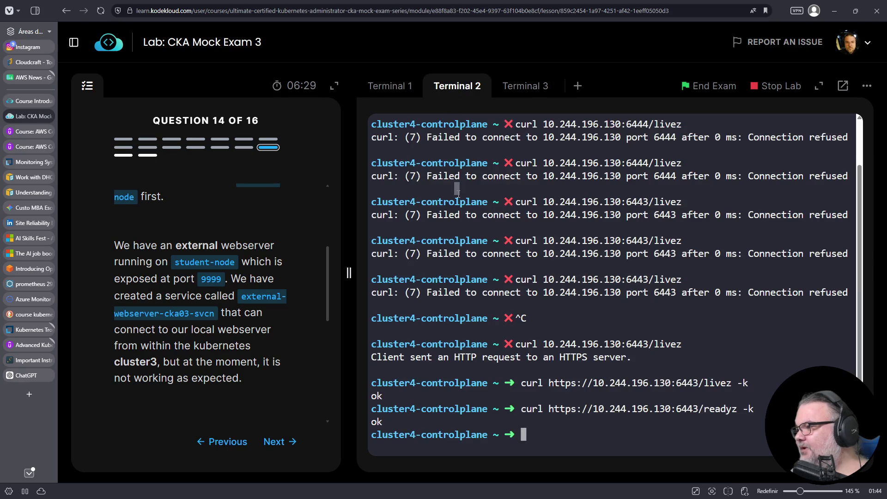
pyautogui.hotkey('ctrl', 'c')
pyautogui.hotkey('ctrl', 'd')
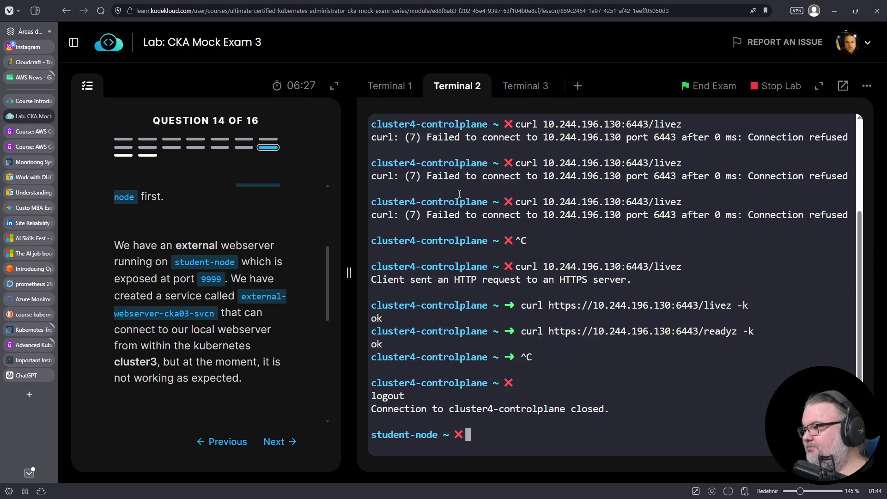
pyautogui.hotkey('ctrl', 'l')
# - List listening ports with netstat -nptl and confirm port 9999 is listening
pyautogui.moveTo(475, 217); pyautogui.dragTo(476, 221)
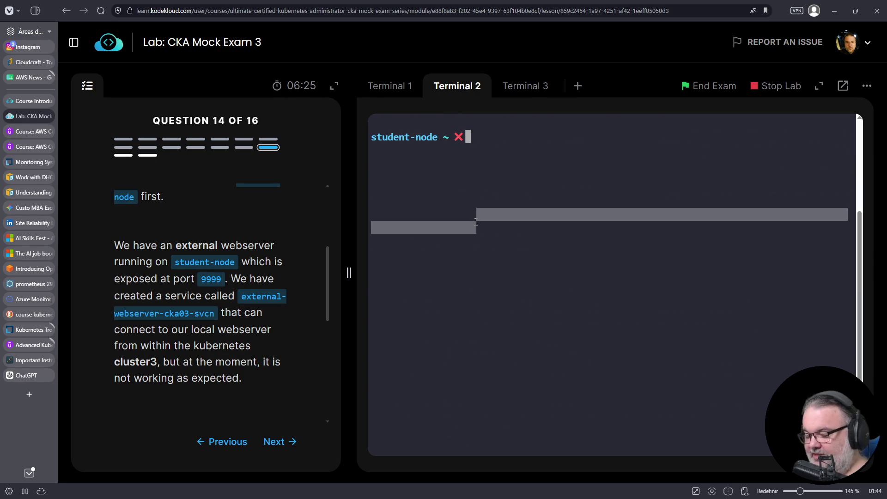
pyautogui.write('netstat -bnpo')
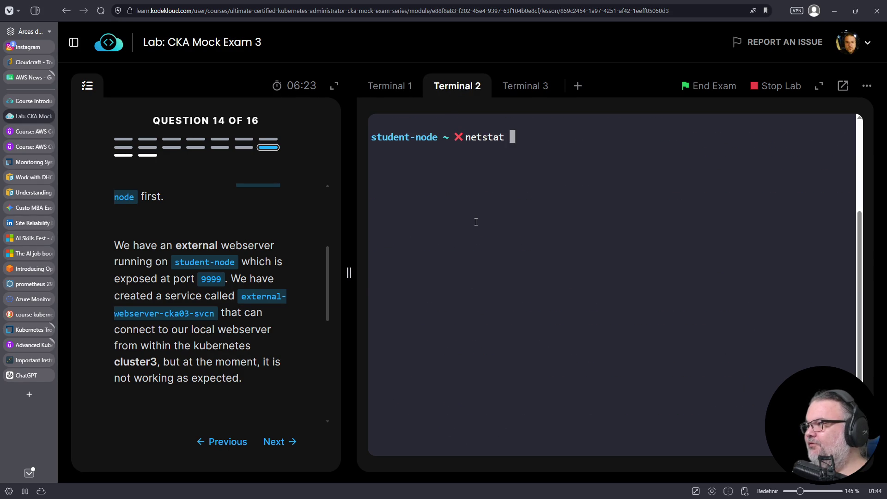
pyautogui.press('BackSpace')
pyautogui.press('BackSpace')
pyautogui.press('BackSpace')
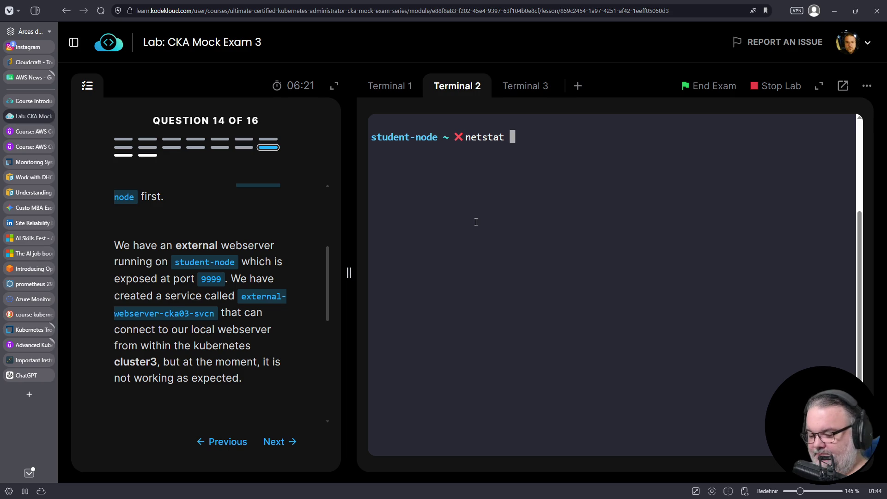
pyautogui.write('nptl')
pyautogui.press('Return')
pyautogui.press('Up')
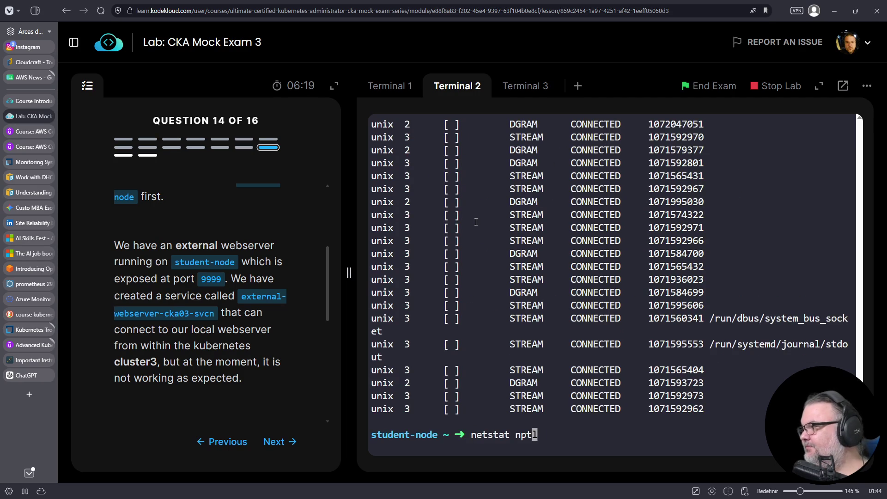
pyautogui.press('Left')
pyautogui.press('Left')
pyautogui.press('Left')
pyautogui.write('-')
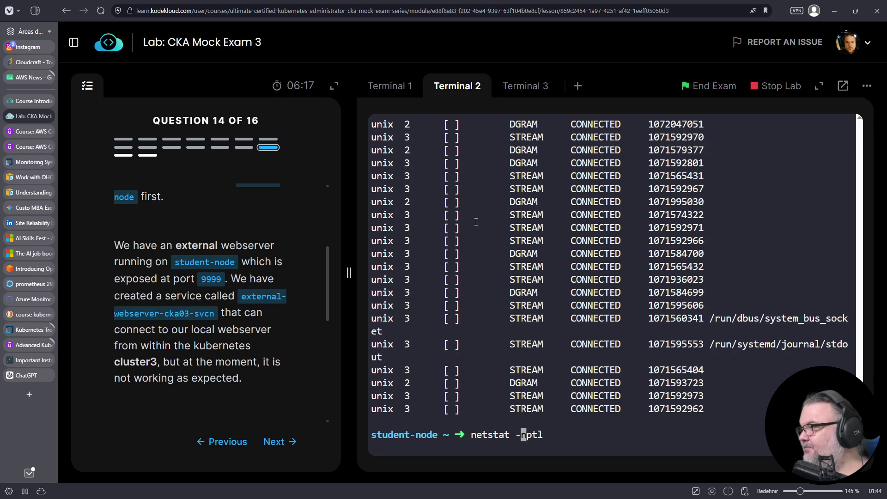
pyautogui.press('Return')
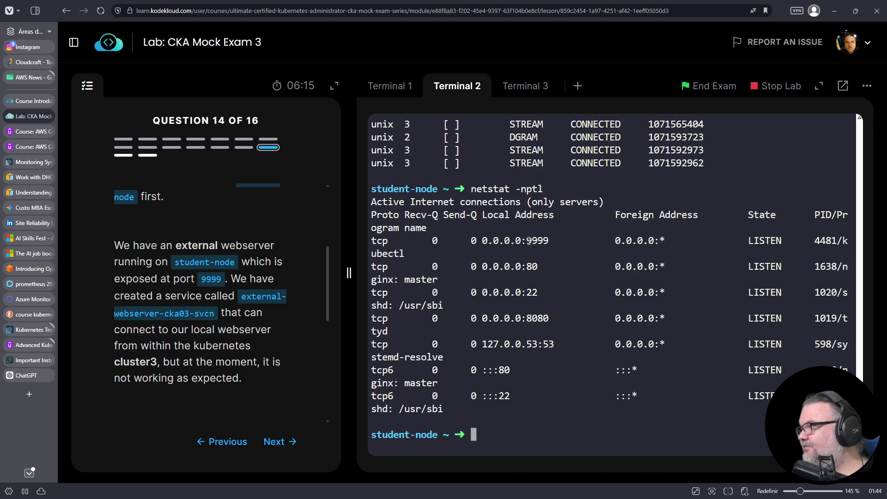
pyautogui.tripleClick(529, 240)
pyautogui.click(591, 418)
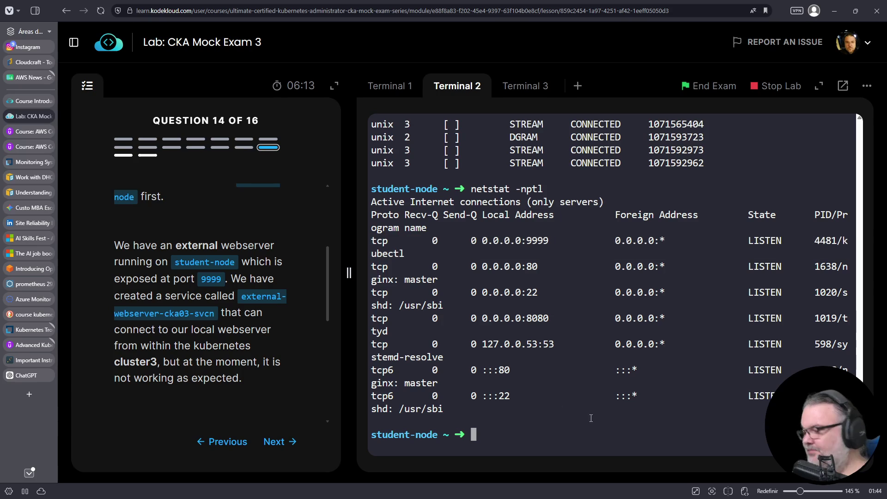
# - Curl 127.0.0.1:9999 and get the nginx welcome page
pyautogui.write('curl 127.0.0.1:?')
pyautogui.press('BackSpace')
pyautogui.write('9999')
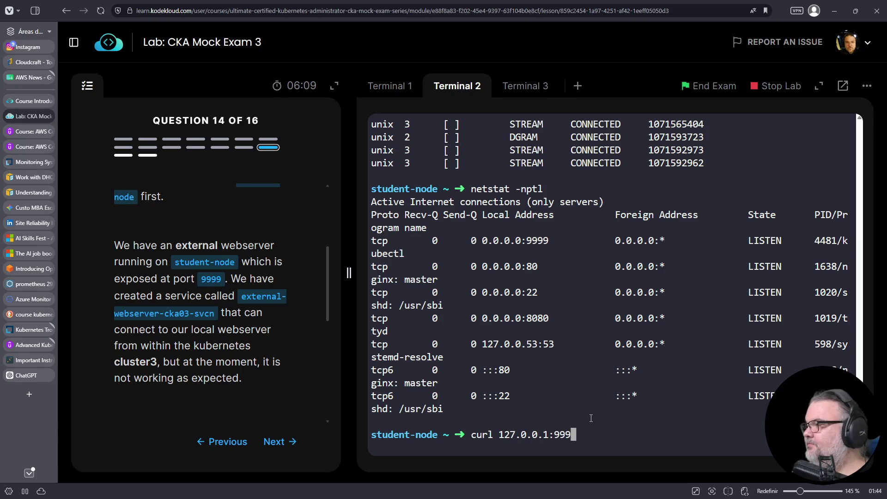
pyautogui.press('Return')
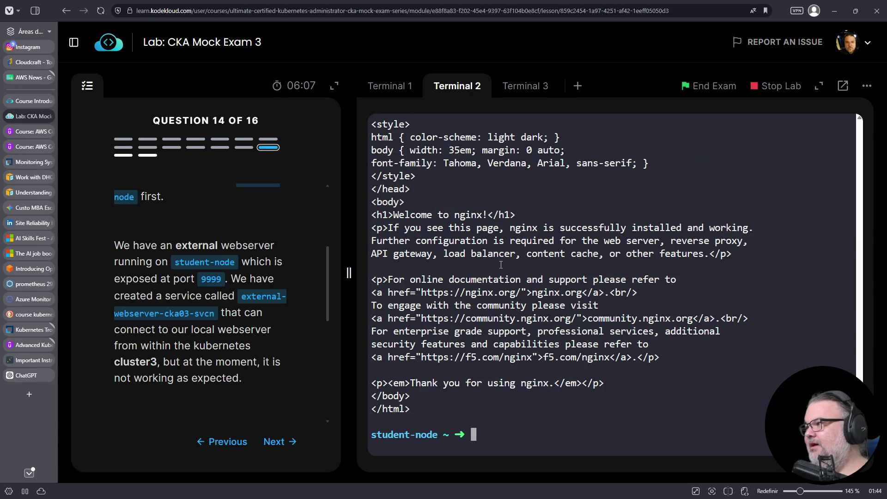
pyautogui.click(385, 87)
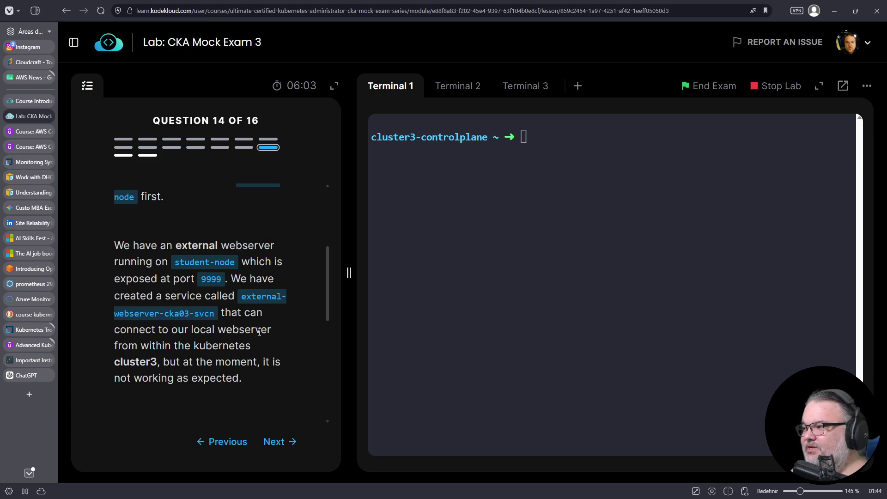
# - List cluster3's services with k get svc
pyautogui.scroll(2, 234, 331)
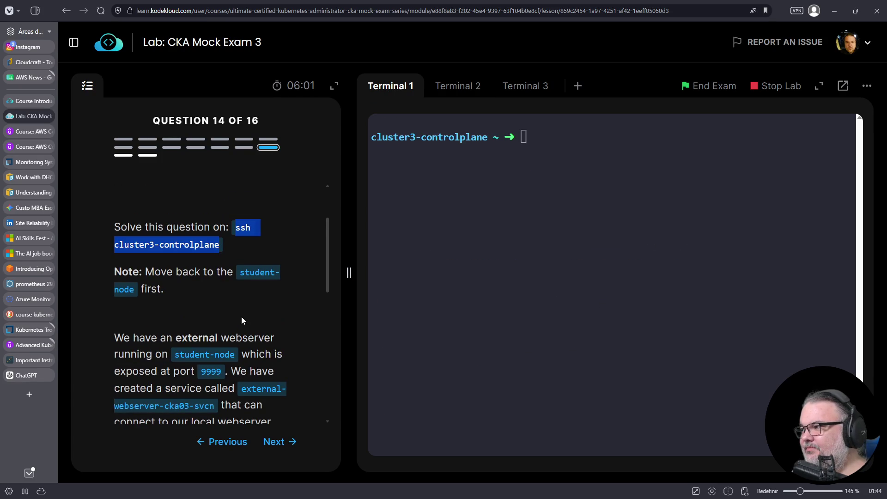
pyautogui.scroll(-3, 238, 292)
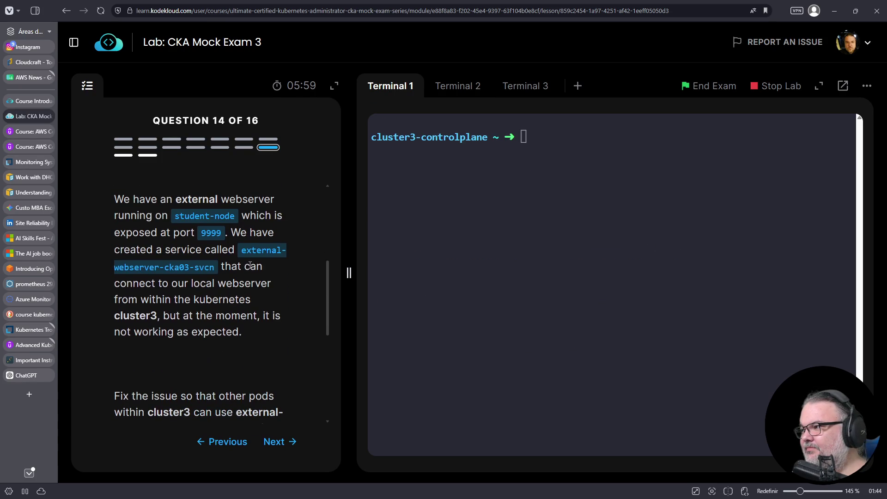
pyautogui.click(466, 240)
pyautogui.write('k get svc')
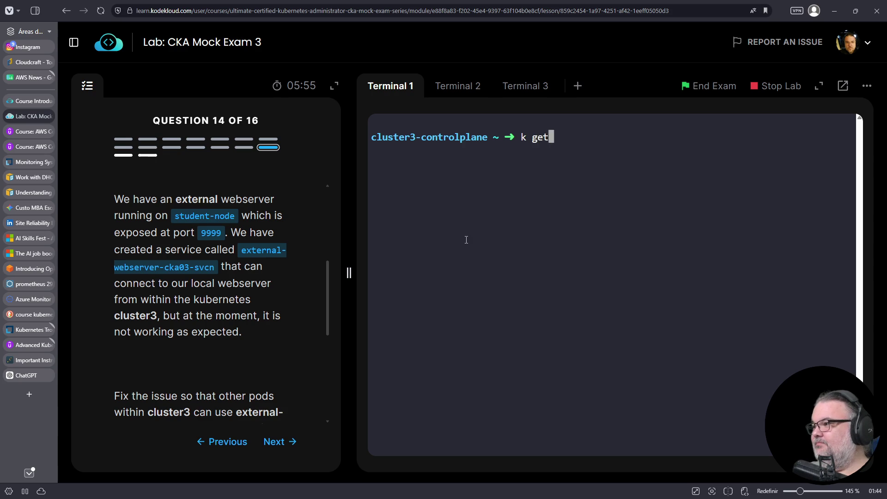
pyautogui.press('Return')
# - Curl service-3421-svcn's cluster IP 10.43.220.120 on port 8080
pyautogui.doubleClick(424, 180)
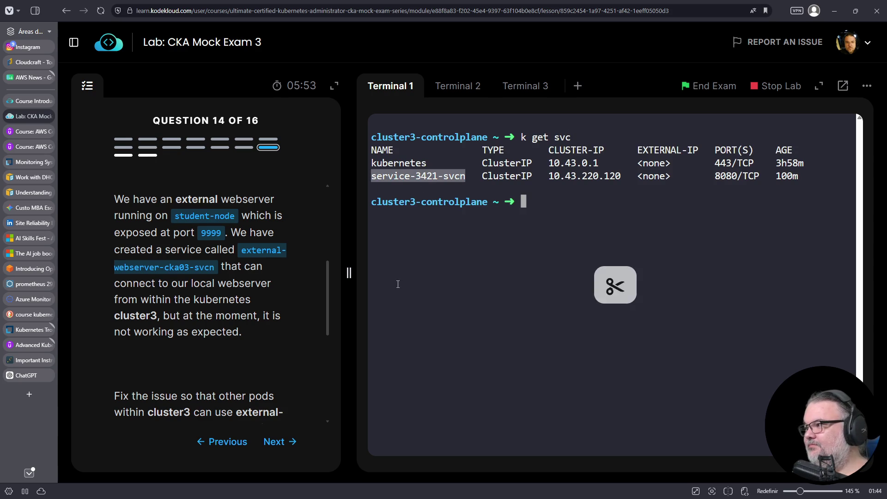
pyautogui.doubleClick(595, 178)
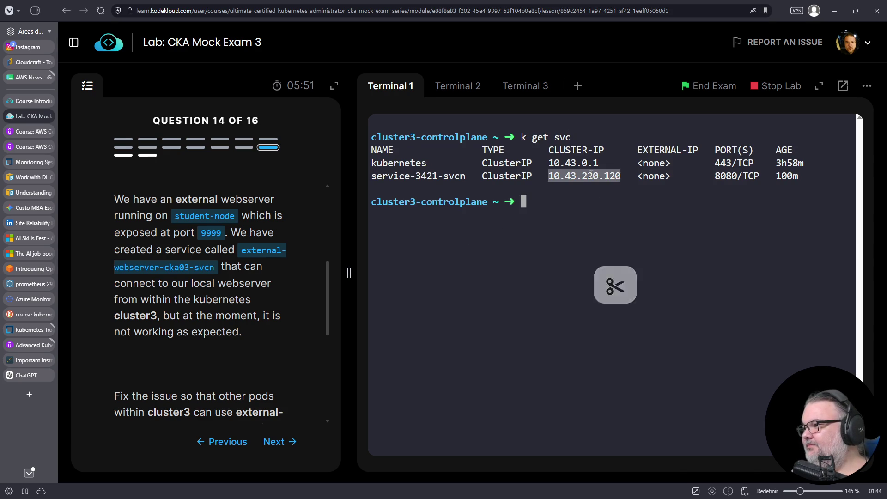
pyautogui.rightClick(594, 177)
pyautogui.click(613, 256)
pyautogui.rightClick(535, 237)
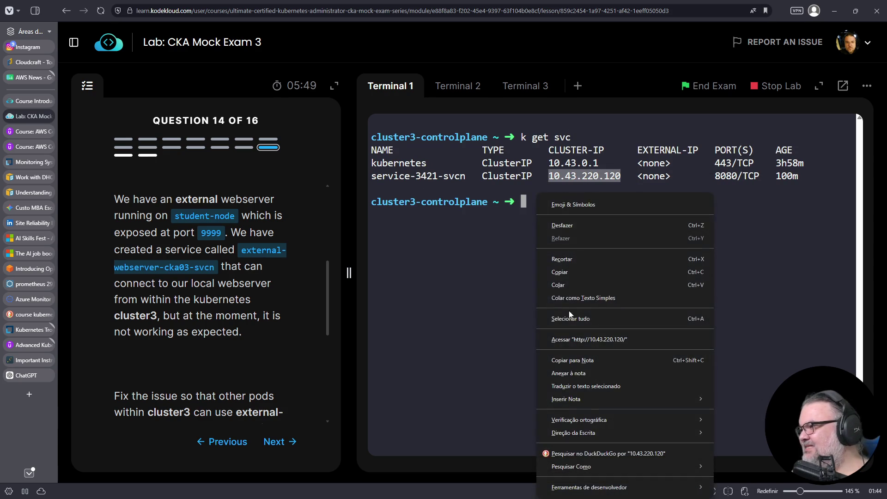
pyautogui.click(569, 284)
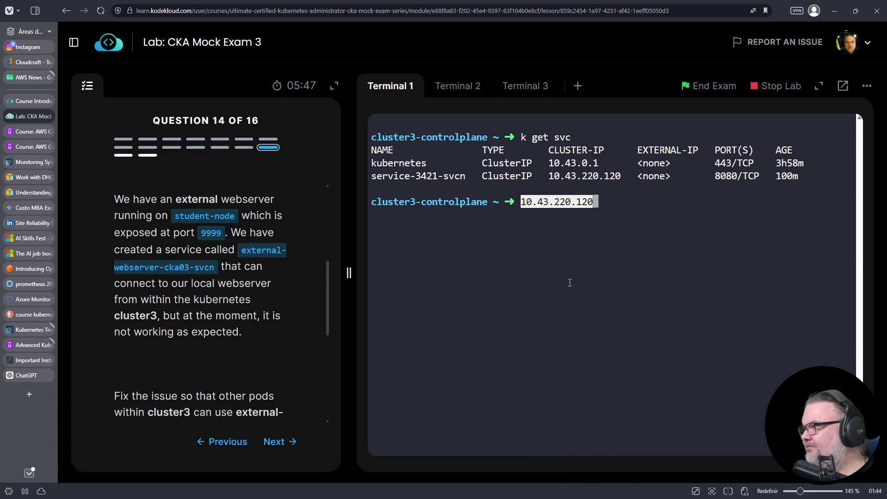
pyautogui.write(':8080')
pyautogui.press('Home')
pyautogui.write('curl -k v')
pyautogui.press('Return')
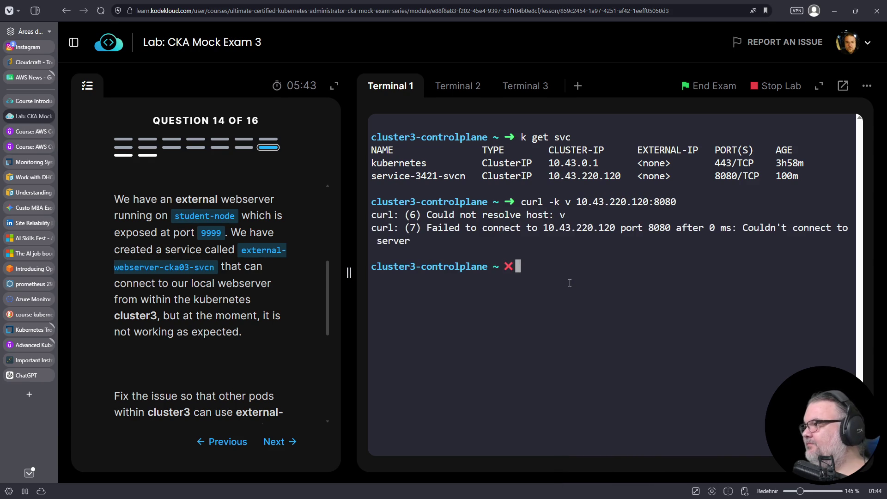
# - Rerun it as curl -kv 10.43.220.120:8080; the connection is refused
pyautogui.press('Up')
pyautogui.press('Home')
pyautogui.press('Right')
pyautogui.press('Right')
pyautogui.press('Right')
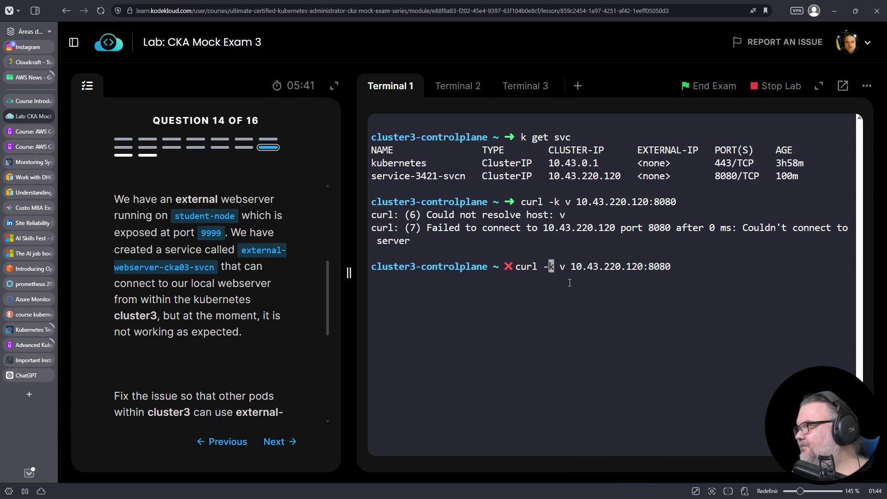
pyautogui.press('Delete')
pyautogui.press('Return')
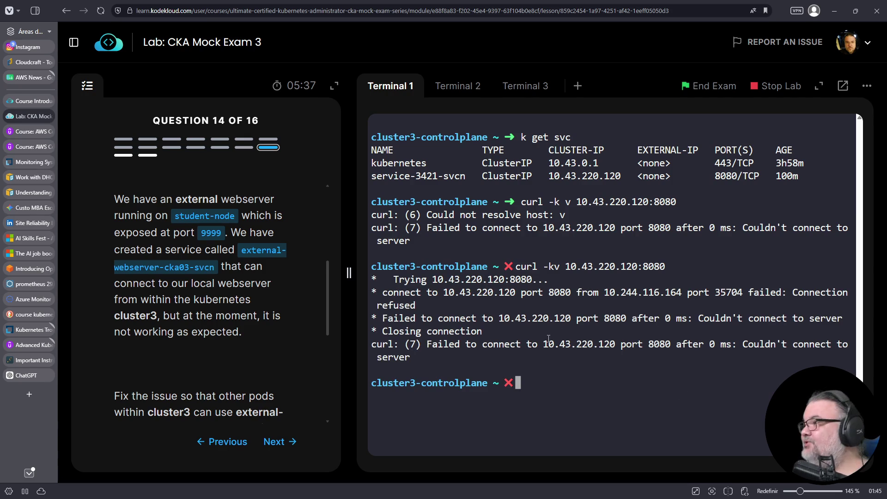
# - Print service-3421-svcn's definition with k get svc service-3421-svcn -o yaml
pyautogui.press('Up')
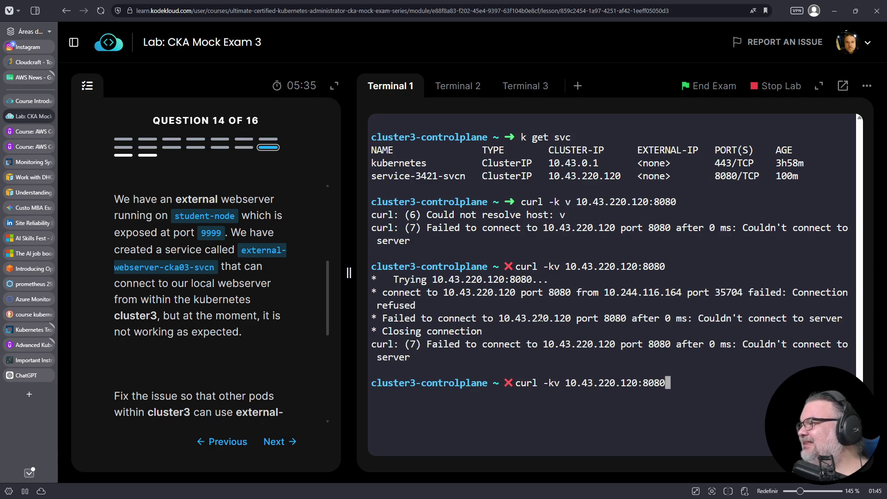
pyautogui.hotkey('ctrl', 'c')
pyautogui.write('k get s')
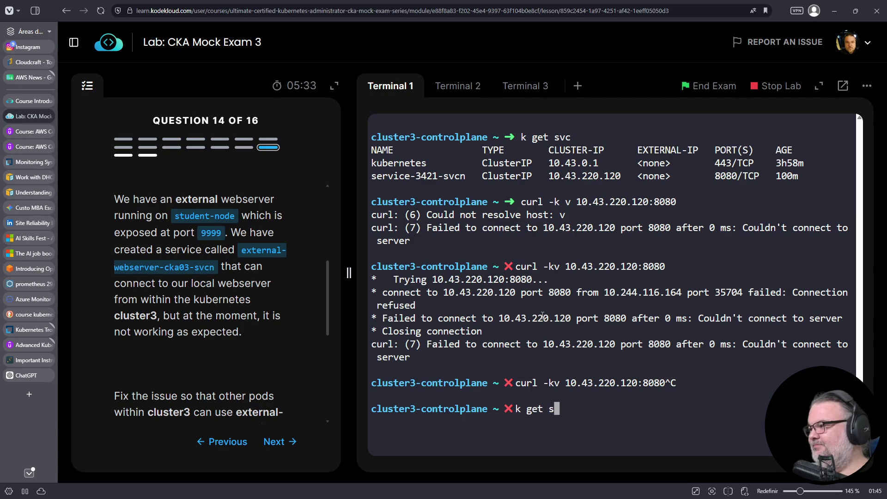
pyautogui.write('vc servi')
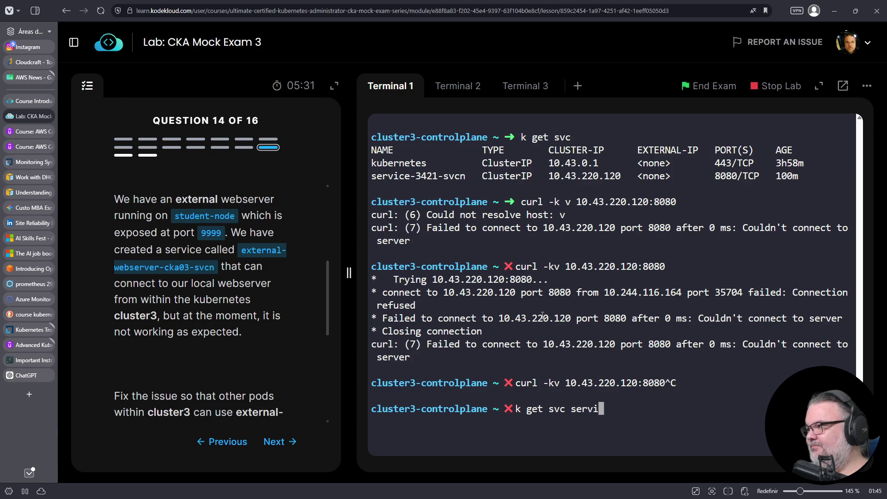
pyautogui.write('ce-3421-')
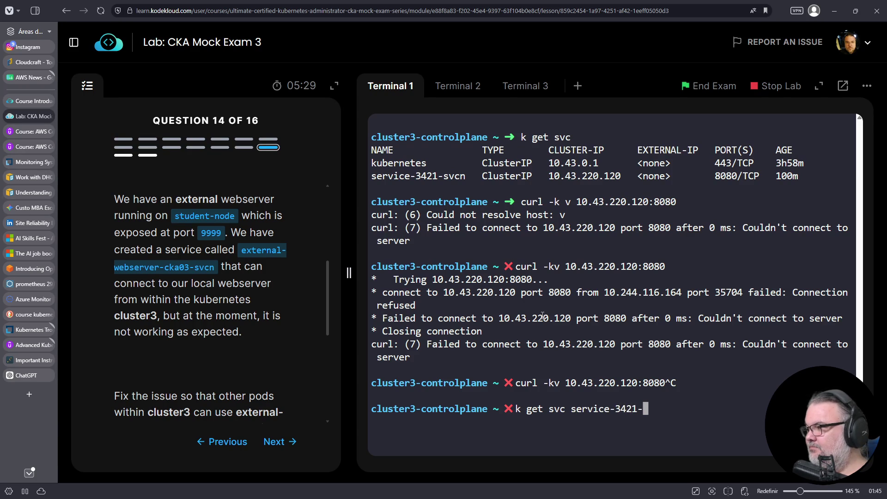
pyautogui.write('svcn -o yaml')
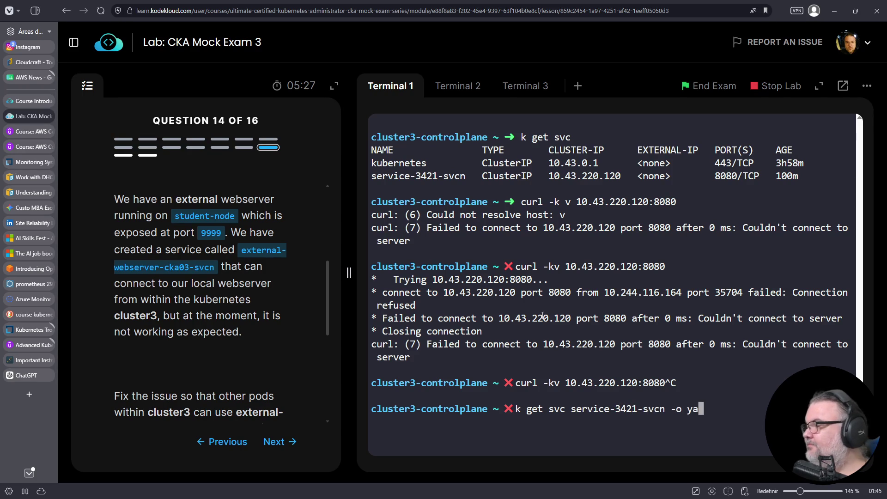
pyautogui.press('Return')
# - Scroll through service-3421-svcn's YAML: ClusterIP, port 8080 to targetPort 80, selector mode: exam
pyautogui.scroll(4, 471, 259)
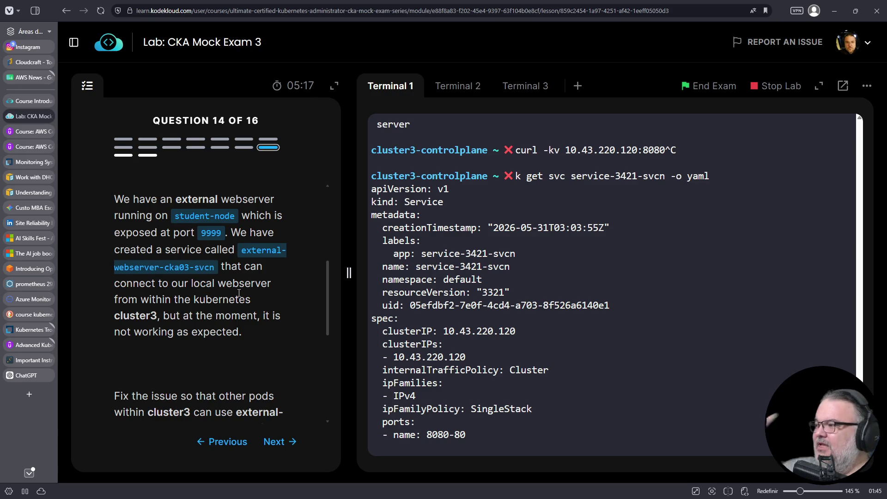
pyautogui.scroll(-2, 239, 292)
pyautogui.scroll(-3, 423, 321)
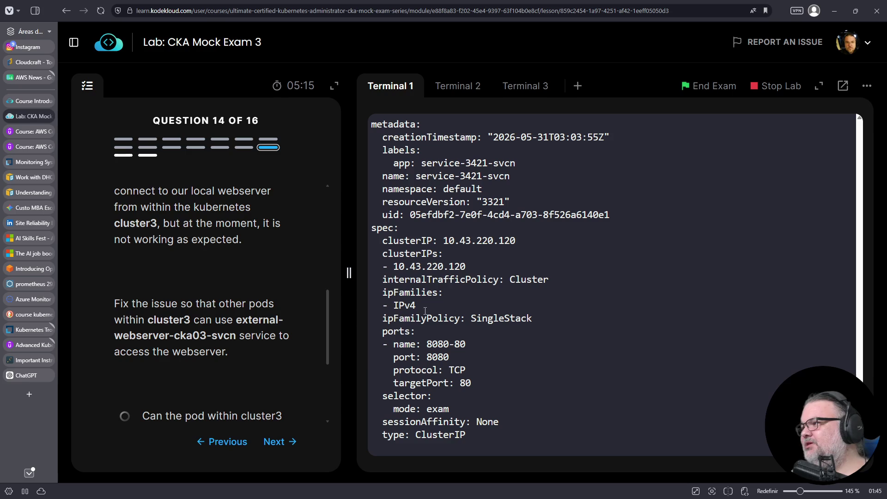
pyautogui.scroll(2, 250, 303)
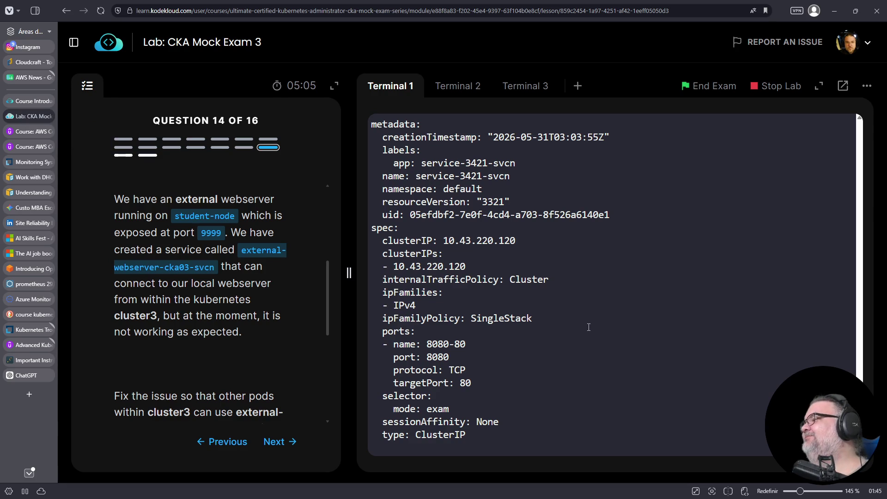
pyautogui.scroll(-2, 591, 326)
# - Show the help for k create service
pyautogui.write('k create servce')
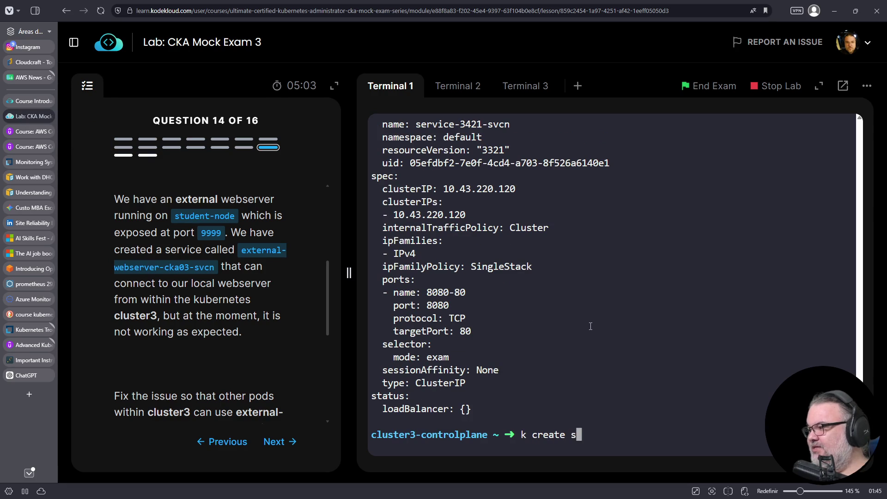
pyautogui.press('BackSpace')
pyautogui.press('BackSpace')
pyautogui.press('BackSpace')
pyautogui.write('ice --help')
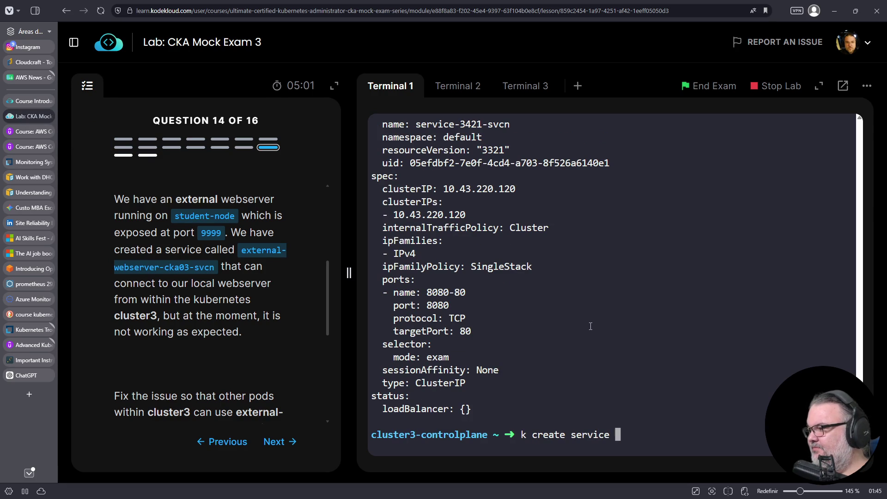
pyautogui.press('Return')
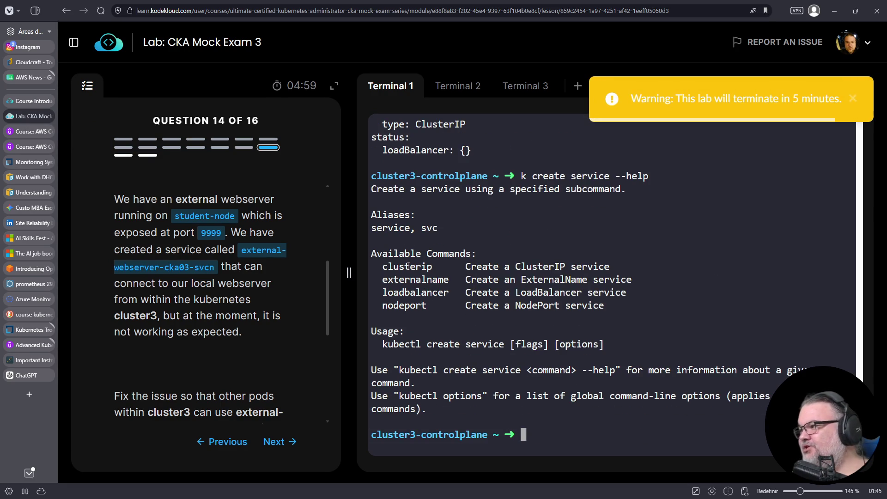
# - Copy the externalname subcommand name from the help output
pyautogui.doubleClick(407, 267)
pyautogui.doubleClick(409, 279)
pyautogui.doubleClick(415, 292)
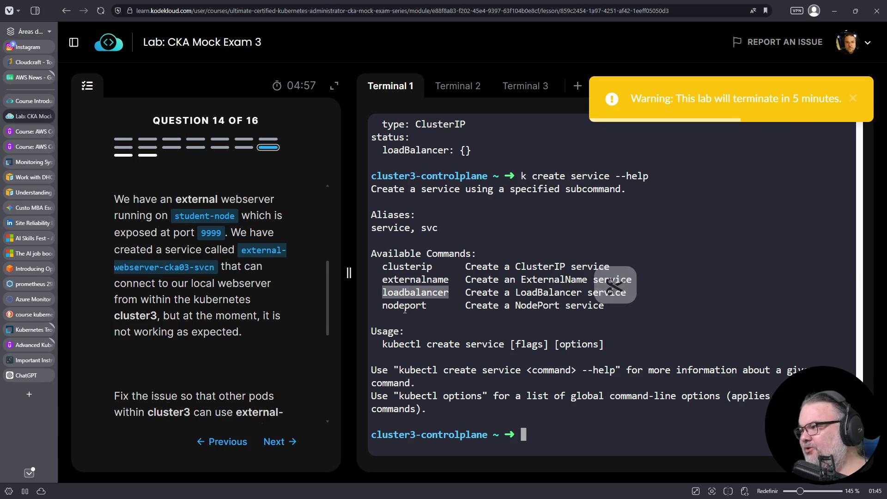
pyautogui.doubleClick(404, 305)
pyautogui.rightClick(418, 279)
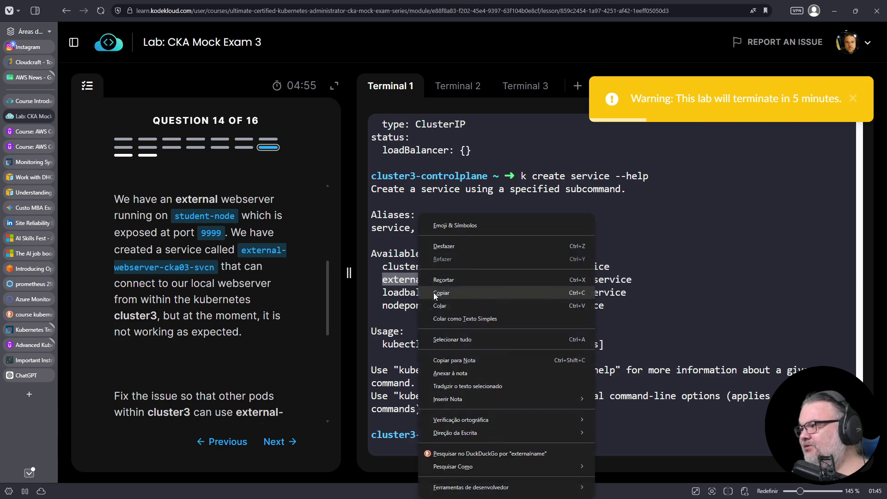
pyautogui.hotkey('ctrl', 'c')
pyautogui.hotkey('ctrl', 'v')
# - Clear the prompt and start an edit command for the external webserver service
pyautogui.rightClick(418, 283)
pyautogui.press('Escape')
pyautogui.click(420, 283)
pyautogui.hotkey('ctrl', 'c')
pyautogui.write('k ')
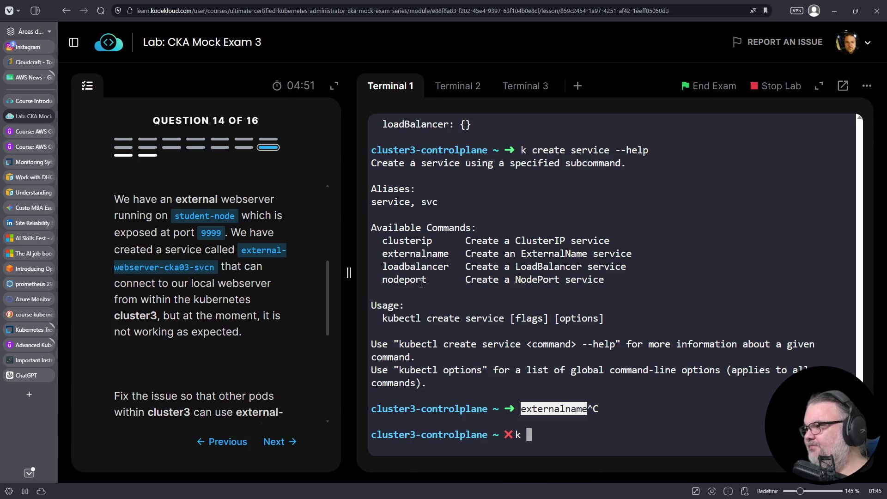
pyautogui.write('edit svc e')
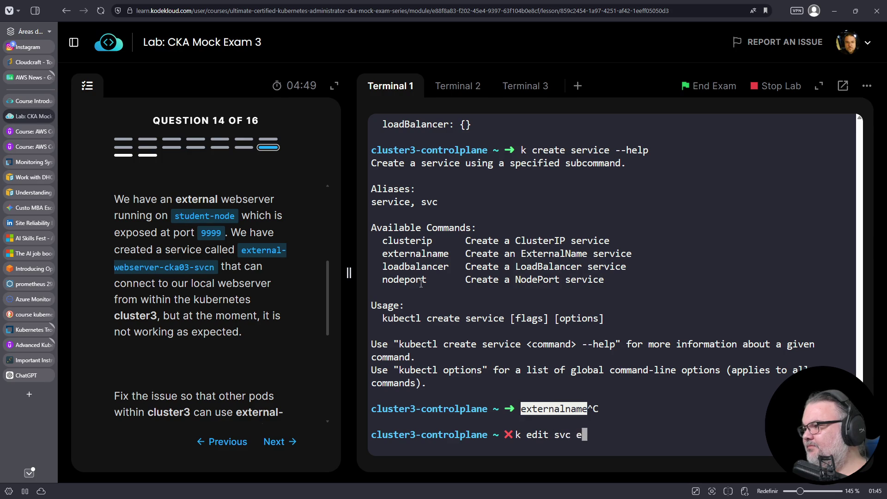
pyautogui.write('xtgern-web')
# - Run k edit svc for external-webserver-cka03-svcn after correcting the typed name
pyautogui.press('BackSpace')
pyautogui.press('BackSpace')
pyautogui.press('BackSpace')
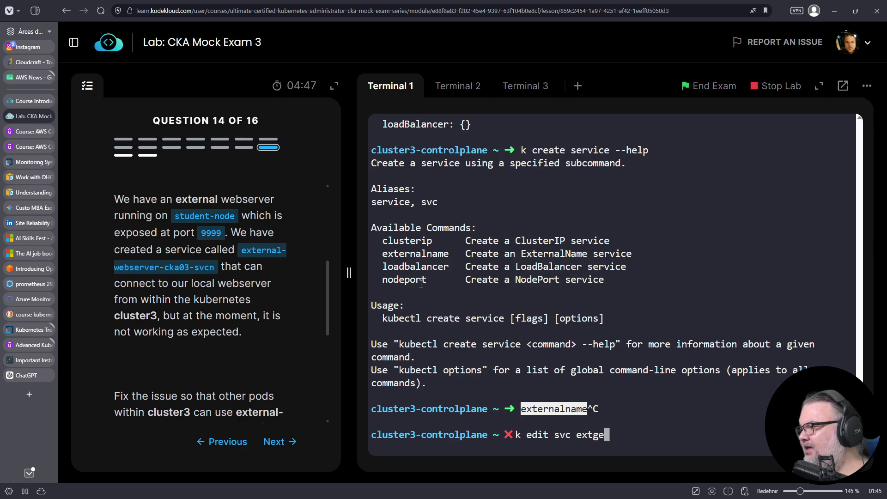
pyautogui.write('ternal')
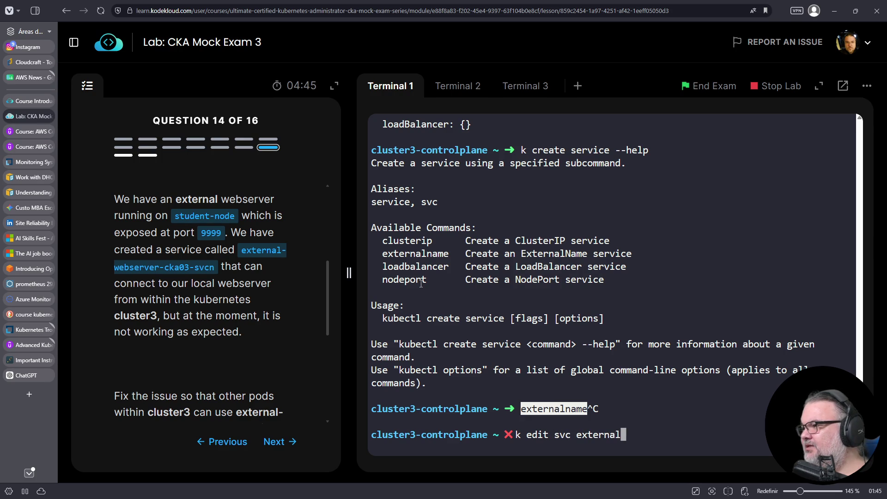
pyautogui.write('-webserver-cka-3')
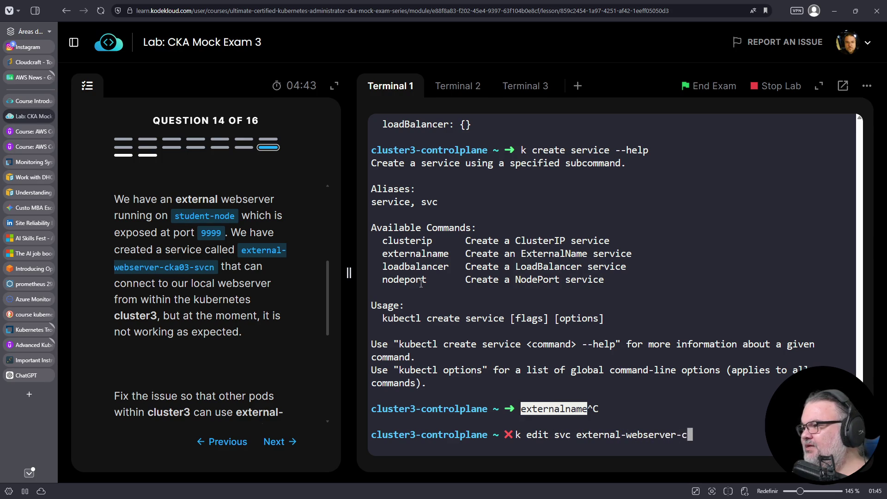
pyautogui.press('BackSpace')
pyautogui.write('03-svcn')
pyautogui.press('Return')
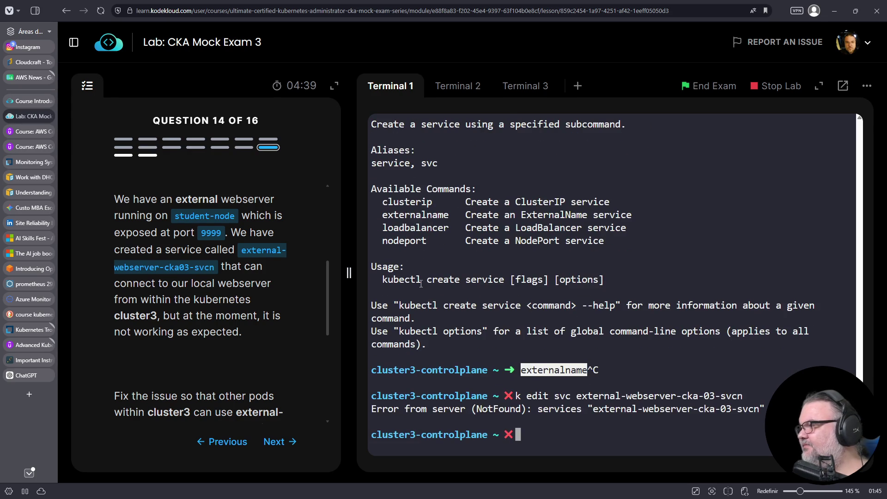
# - Remove a stray hyphen from the service name and rerun the edit; it returns NotFound
pyautogui.press('Up')
pyautogui.press('Home')
pyautogui.hotkey('ctrl', 'Right')
pyautogui.hotkey('ctrl', 'Right')
pyautogui.hotkey('ctrl', 'Right')
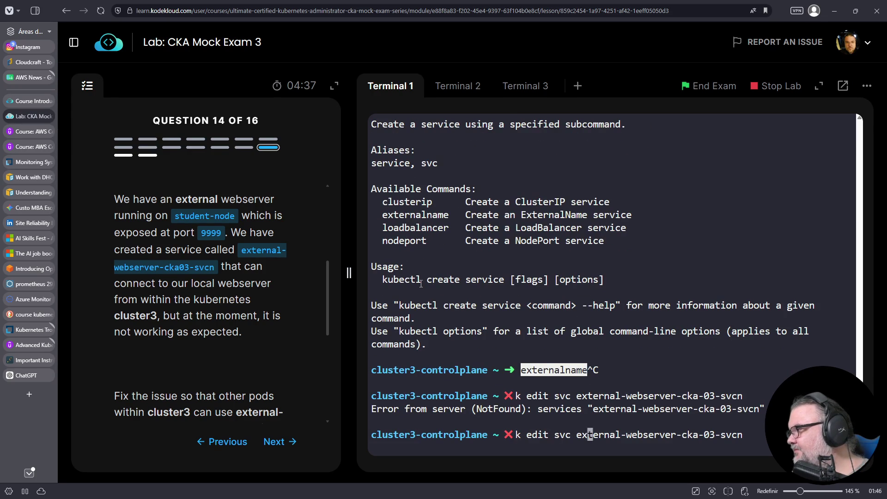
pyautogui.press('Right')
pyautogui.press('Right')
pyautogui.press('Right')
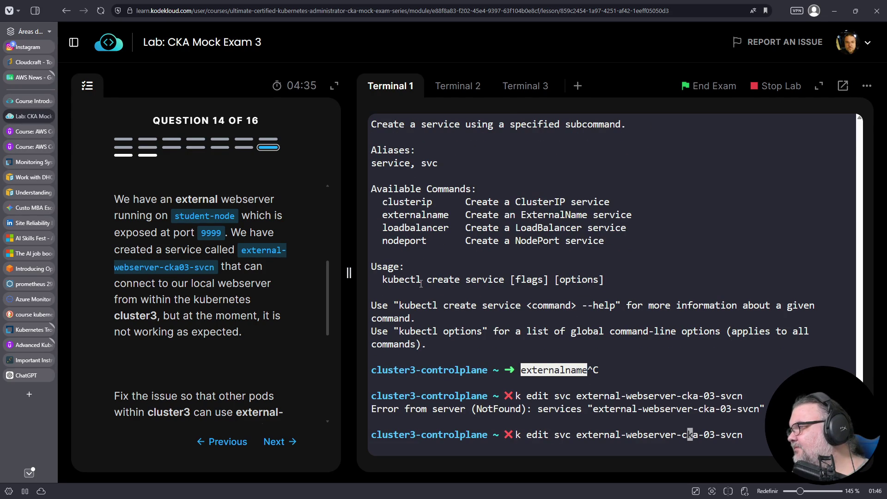
pyautogui.press('Delete')
pyautogui.press('Return')
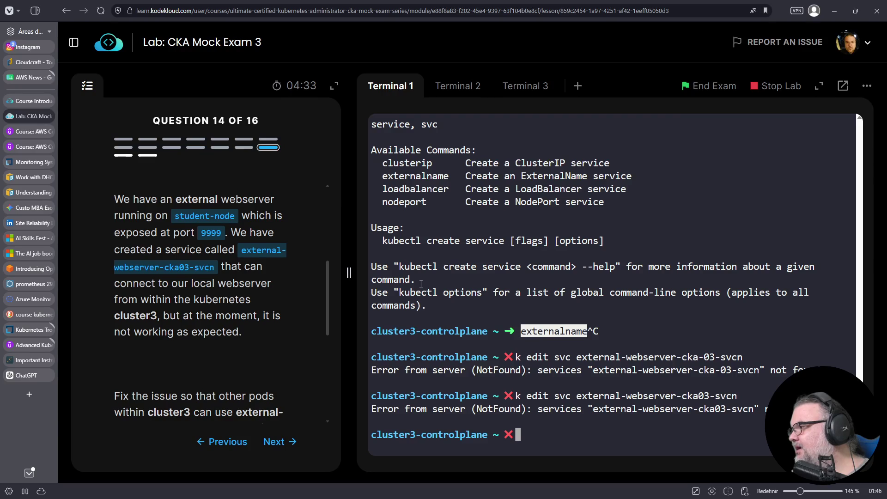
# - List default-namespace services: only kubernetes and service-3421-svcn exist
pyautogui.press('Up')
pyautogui.press('Left')
pyautogui.press('Left')
pyautogui.press('Left')
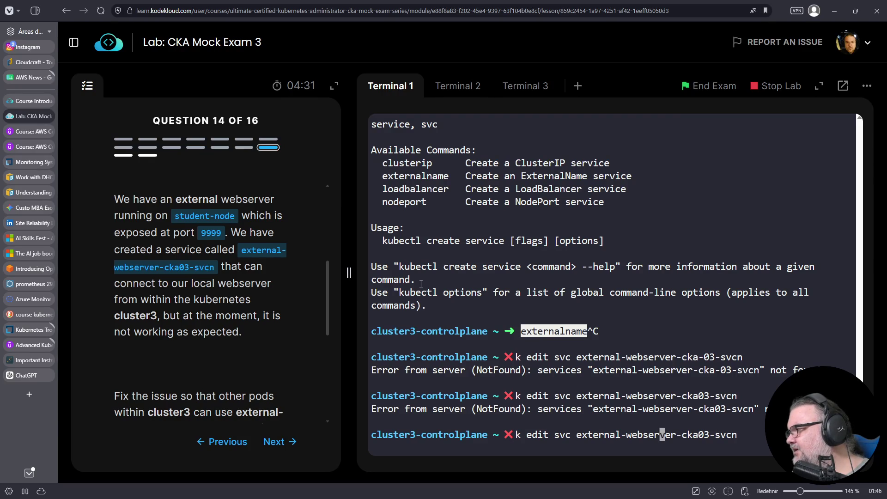
pyautogui.press('Left')
pyautogui.press('Left')
pyautogui.press('Left')
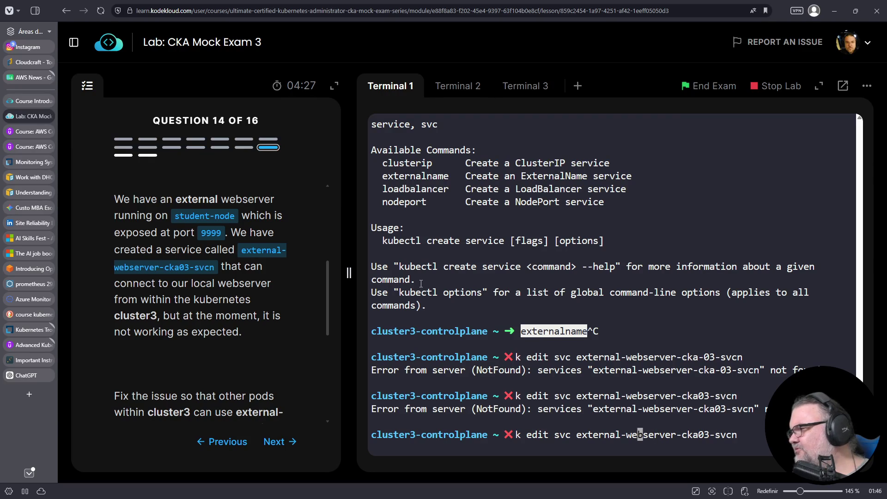
pyautogui.press('Home')
pyautogui.press('Right')
pyautogui.hotkey('ctrl', 'c')
pyautogui.write('k get svc')
pyautogui.press('Return')
pyautogui.write('k edit')
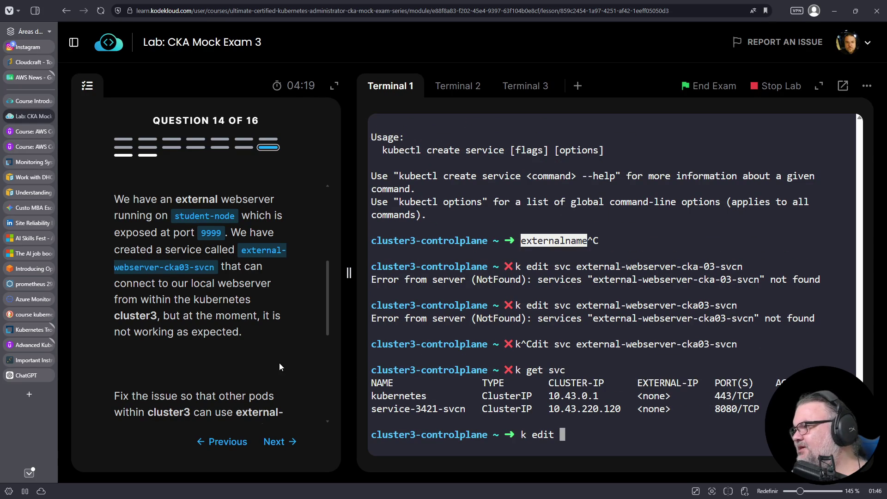
# - Reread the question, then run k get svc -A to find external-webserver-cka03-svcn in kube-public
pyautogui.scroll(1, 279, 367)
pyautogui.scroll(2, 278, 354)
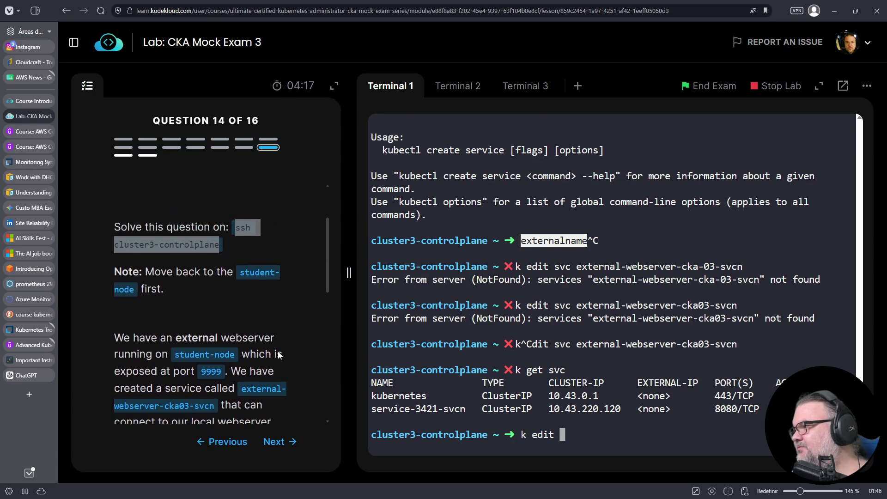
pyautogui.scroll(-2, 273, 360)
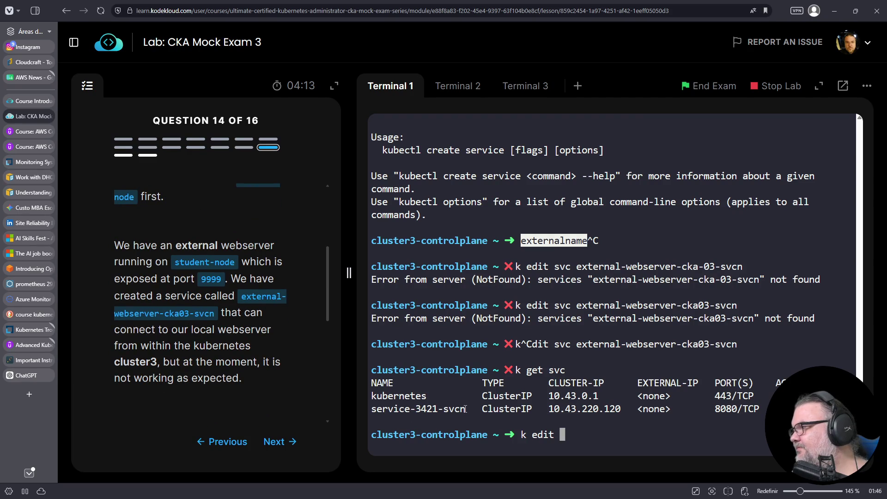
pyautogui.scroll(-2, 268, 370)
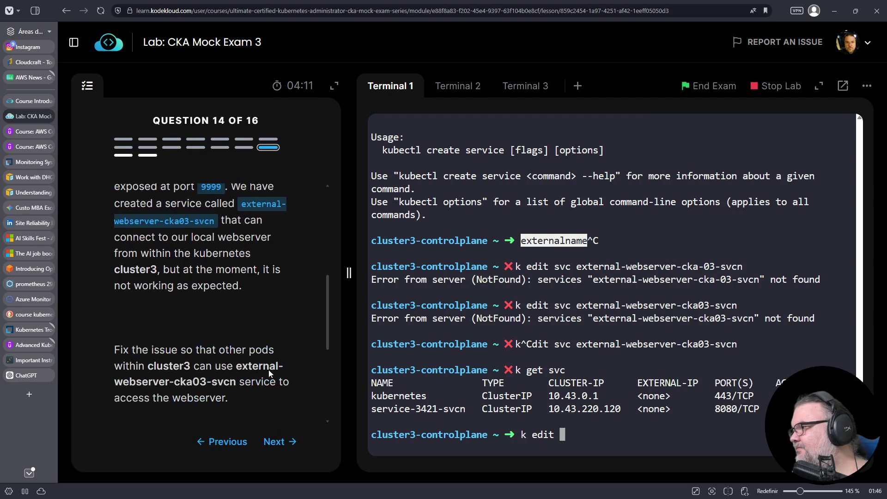
pyautogui.scroll(-1, 273, 372)
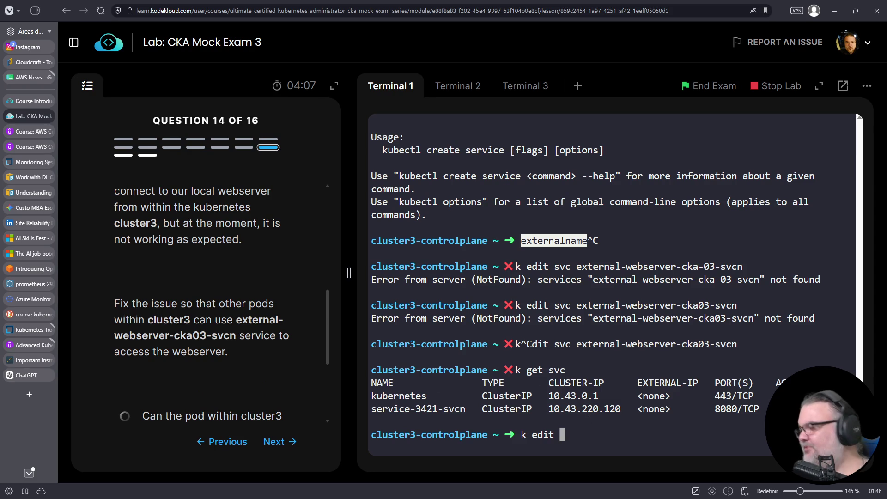
pyautogui.write('k get s')
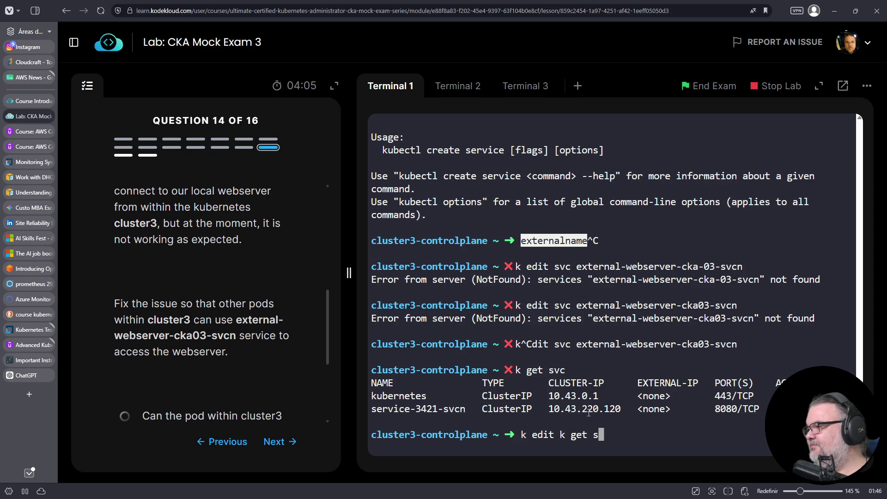
pyautogui.hotkey('ctrl', 'c')
pyautogui.write('k get svc -')
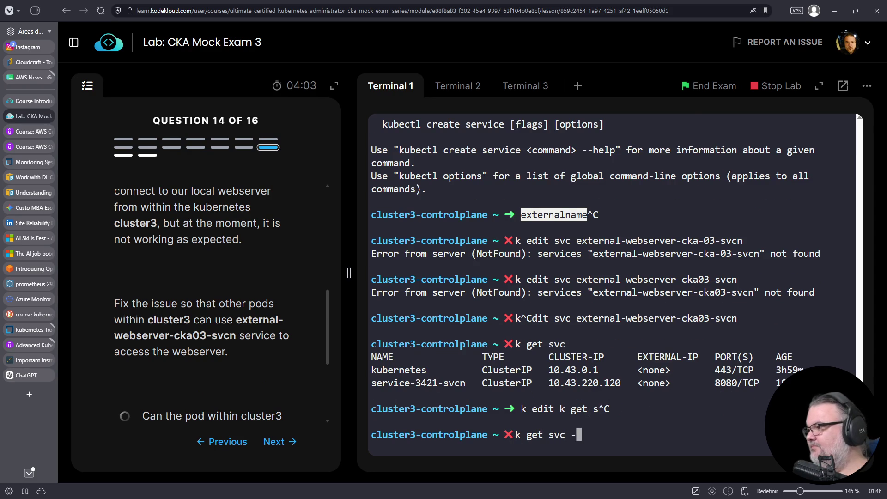
pyautogui.write('A')
pyautogui.press('Return')
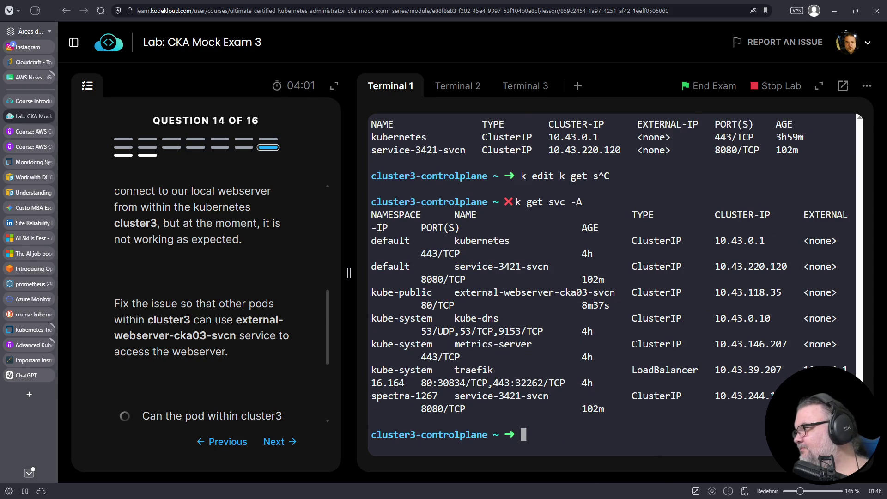
# - Edit external-webserver-cka03-svcn in kube-public and delete its status lines in vim
pyautogui.write('k -n kube-public edit svc external-webserver-cka03-svcn')
pyautogui.press('Return')
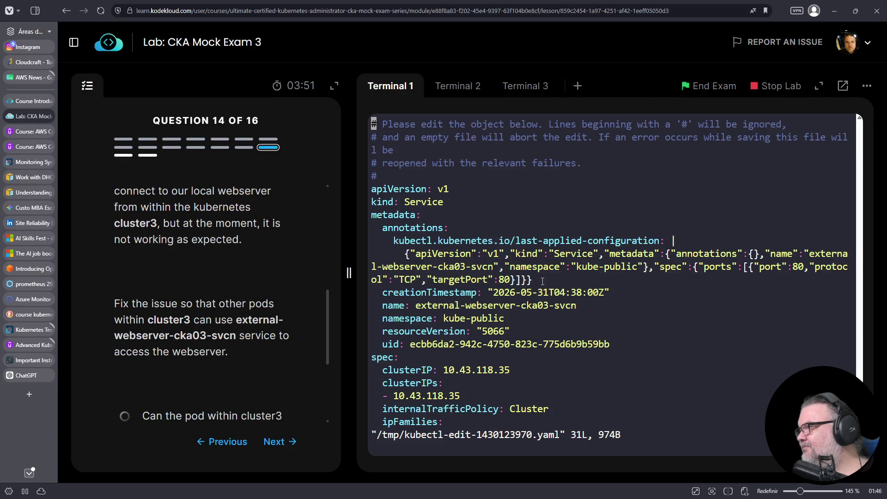
pyautogui.press('Down')
pyautogui.press('Down')
pyautogui.press('Down')
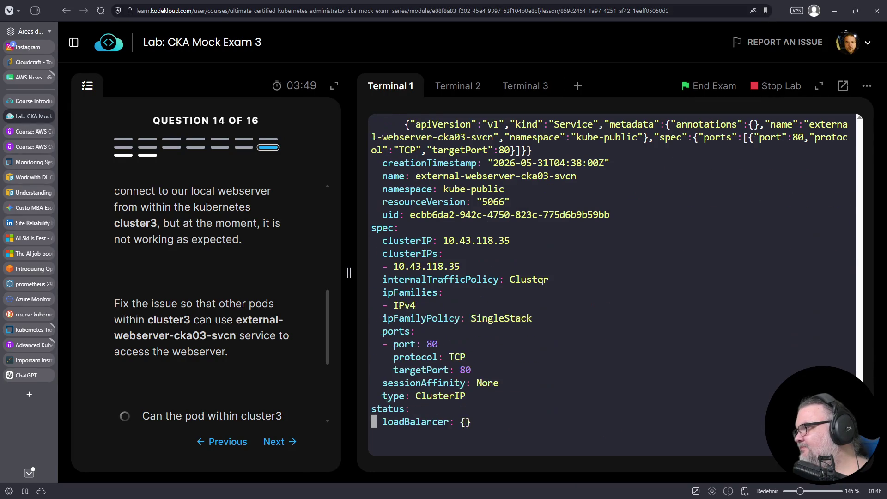
pyautogui.press('Up')
pyautogui.press('Up')
pyautogui.press('Down')
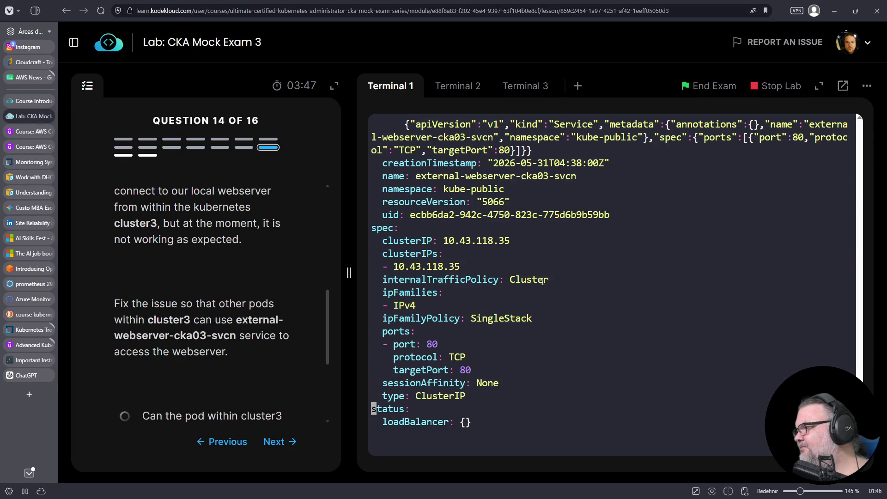
pyautogui.press('d')
pyautogui.hotkey('shift', 'g')
pyautogui.press('End')
pyautogui.press('Left')
pyautogui.press('Left')
pyautogui.press('Left')
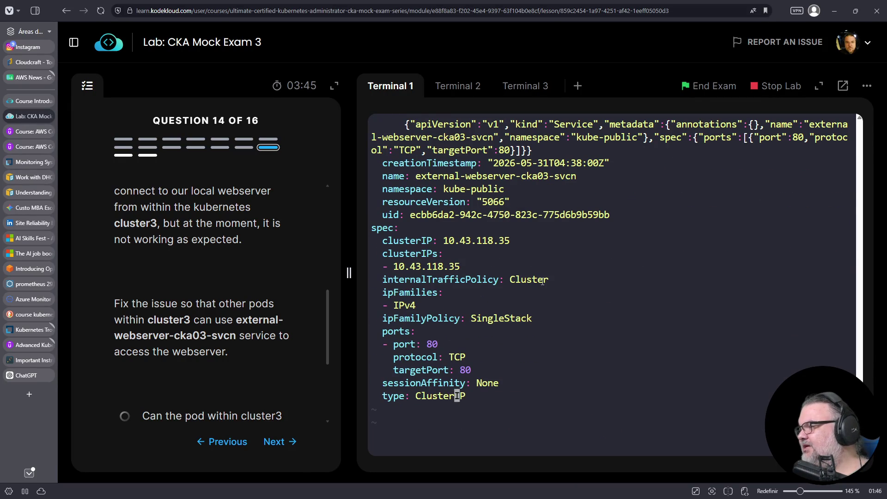
pyautogui.press('Right')
pyautogui.press('Right')
pyautogui.press('Right')
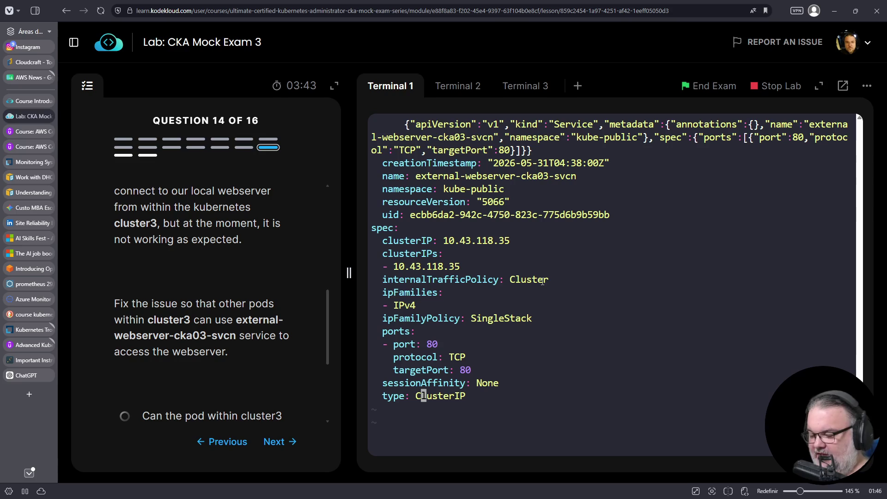
# - Look up kubectl explain service.spec.type in another terminal and copy ExternalName
pyautogui.click(511, 93)
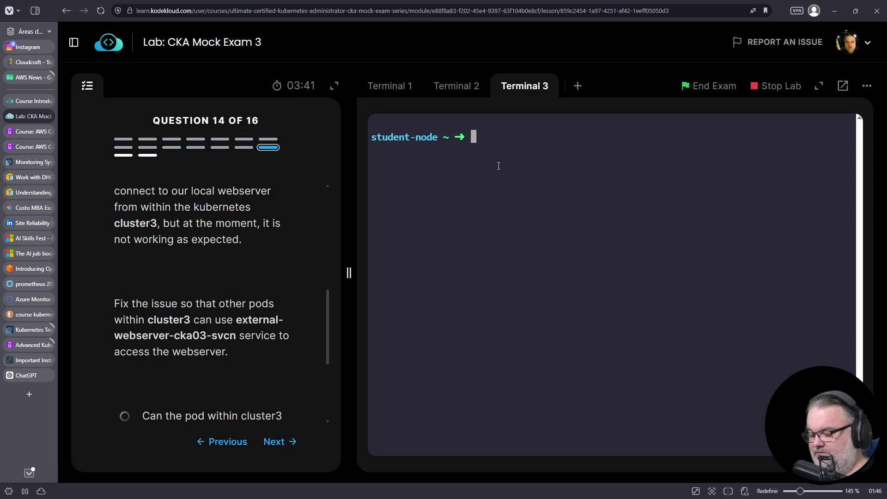
pyautogui.write('kubectl explain service.spec.type')
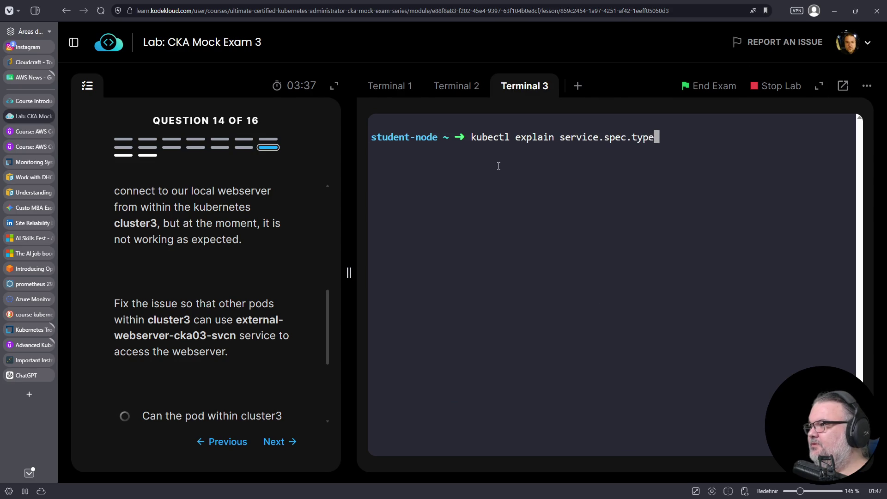
pyautogui.press('Return')
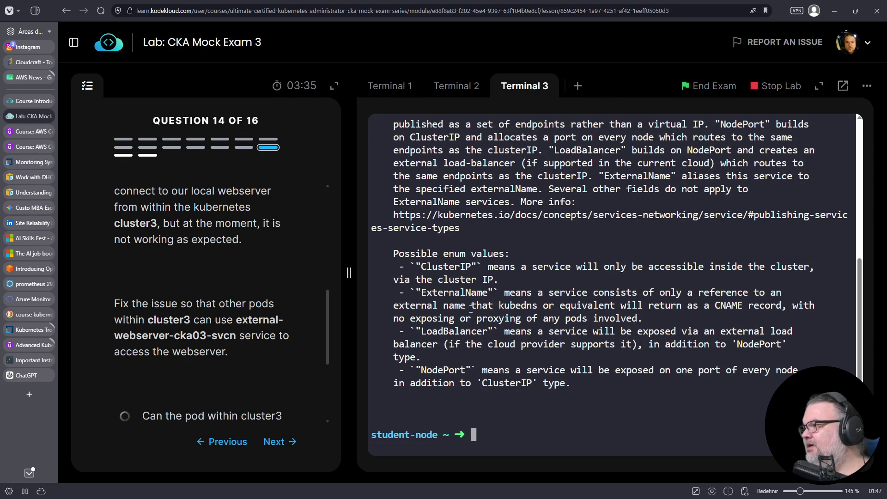
pyautogui.doubleClick(456, 292)
pyautogui.rightClick(456, 293)
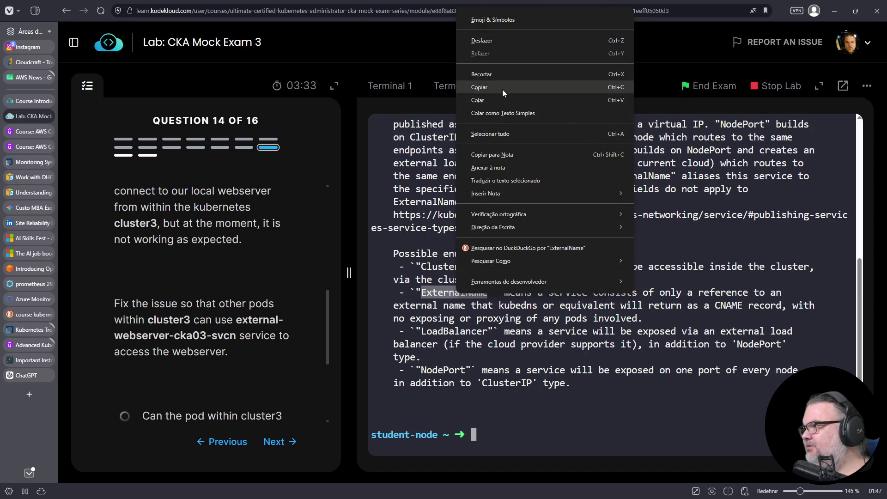
pyautogui.click(503, 89)
pyautogui.click(459, 86)
pyautogui.click(400, 89)
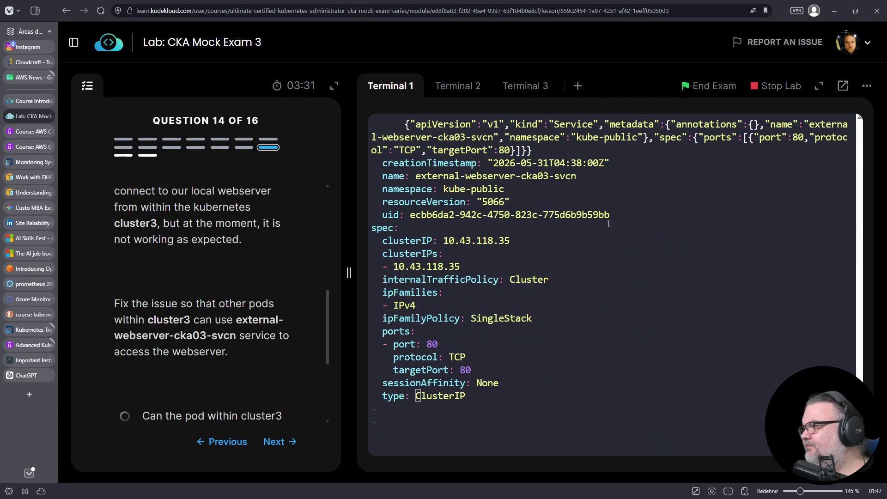
# - Replace the service type ClusterIP with ExternalName in the editor
pyautogui.press('D')
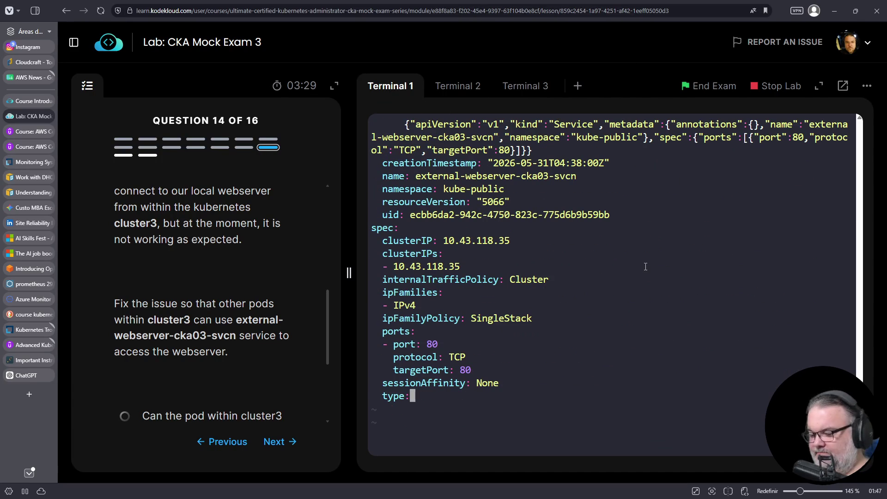
pyautogui.press('a')
pyautogui.rightClick(649, 313)
pyautogui.click(684, 180)
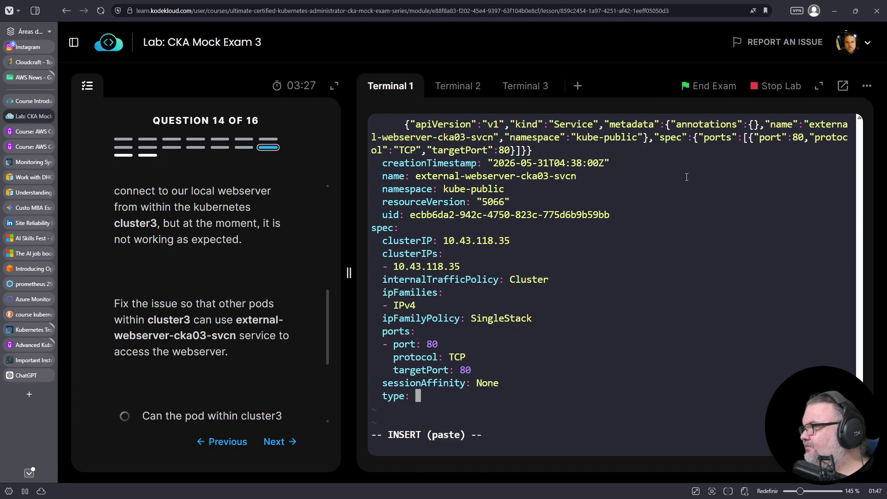
pyautogui.press('Up')
pyautogui.press('Up')
pyautogui.press('Up')
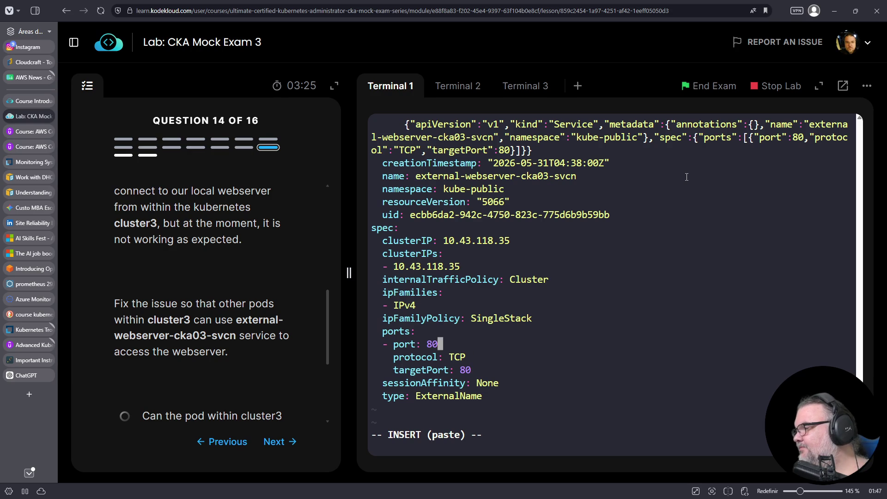
pyautogui.press('Home')
pyautogui.press('Up')
pyautogui.press('Up')
pyautogui.press('Up')
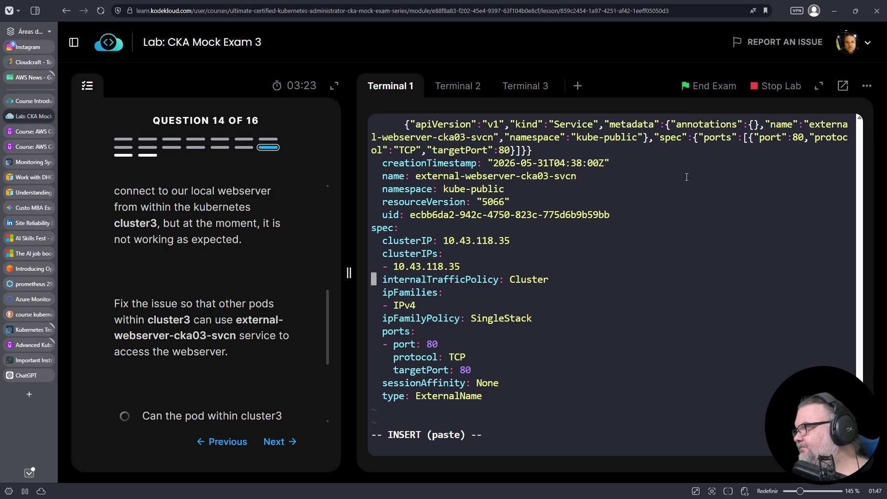
# - Search the web for 'kubernetes n' in a new browser tab
pyautogui.click(21, 102)
pyautogui.click(26, 115)
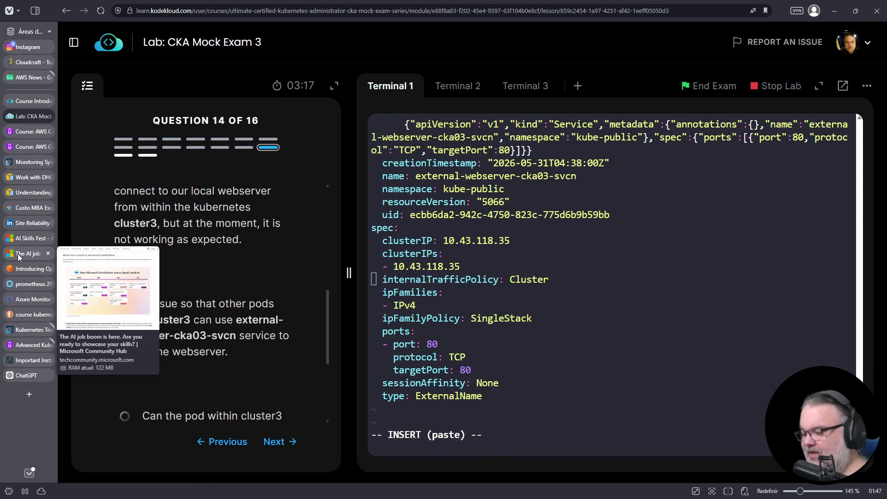
pyautogui.hotkey('ctrl', 't')
pyautogui.write('kubernetes n')
pyautogui.press('Return')
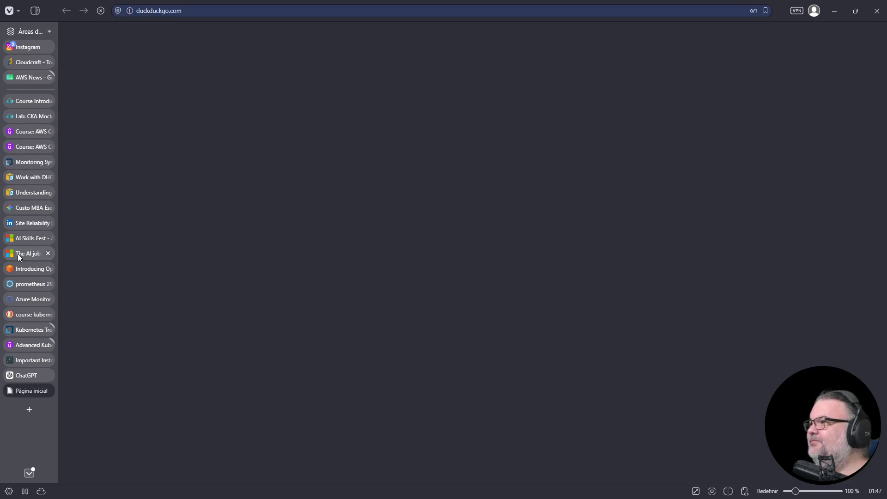
# - Search the Kubernetes documentation for externalname and open the Service page
pyautogui.moveTo(30, 391); pyautogui.dragTo(41, 134)
pyautogui.click(193, 380)
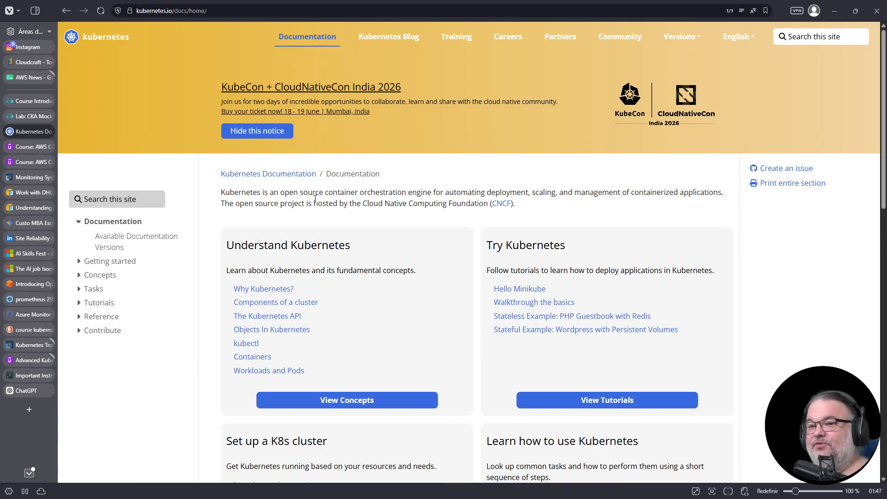
pyautogui.click(135, 200)
pyautogui.write('externalname')
pyautogui.press('Return')
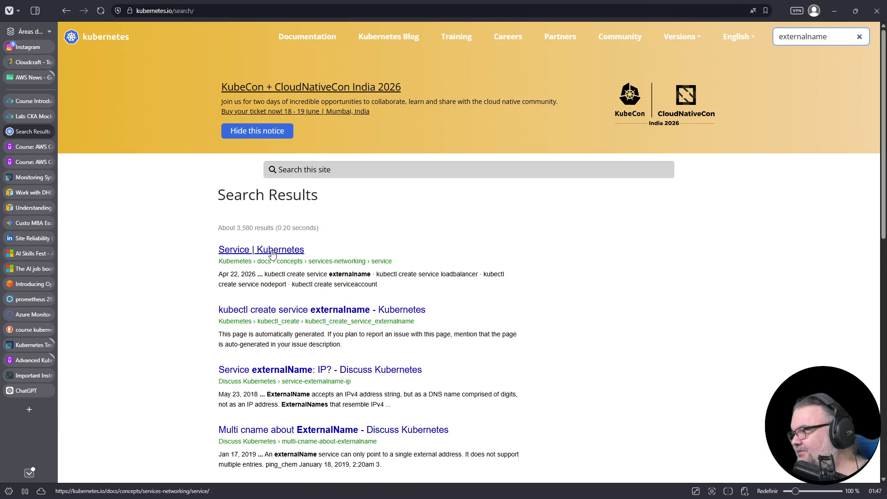
pyautogui.click(273, 250)
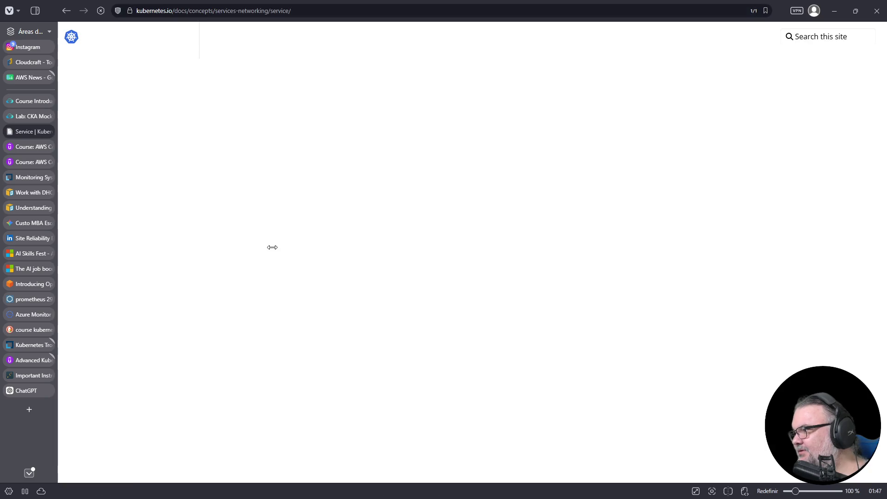
# - Find the type: ExternalName example on the Service page, then return to the lab
pyautogui.scroll(-10, 277, 257)
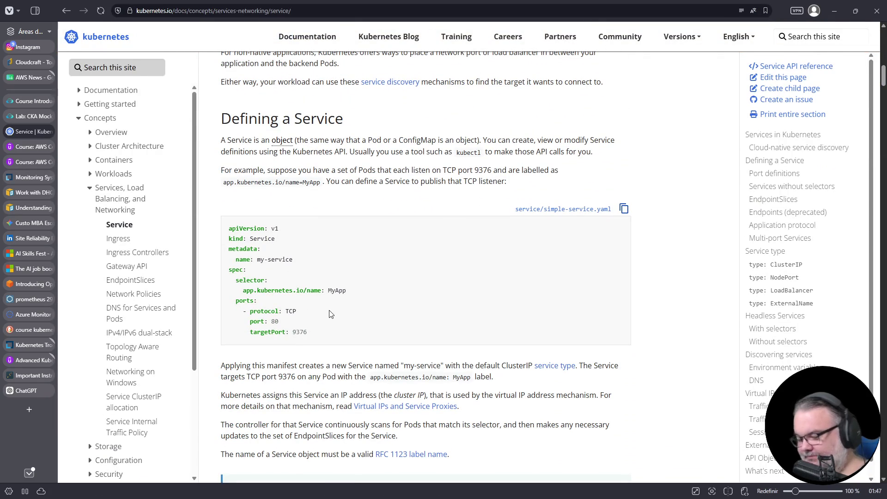
pyautogui.hotkey('ctrl', 'f')
pyautogui.write('externalname')
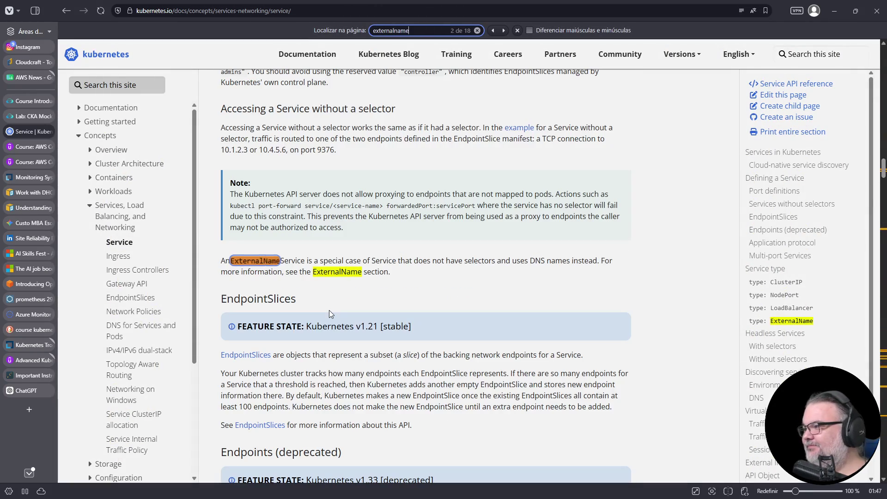
pyautogui.press('Return')
pyautogui.press('Return')
pyautogui.press('Return')
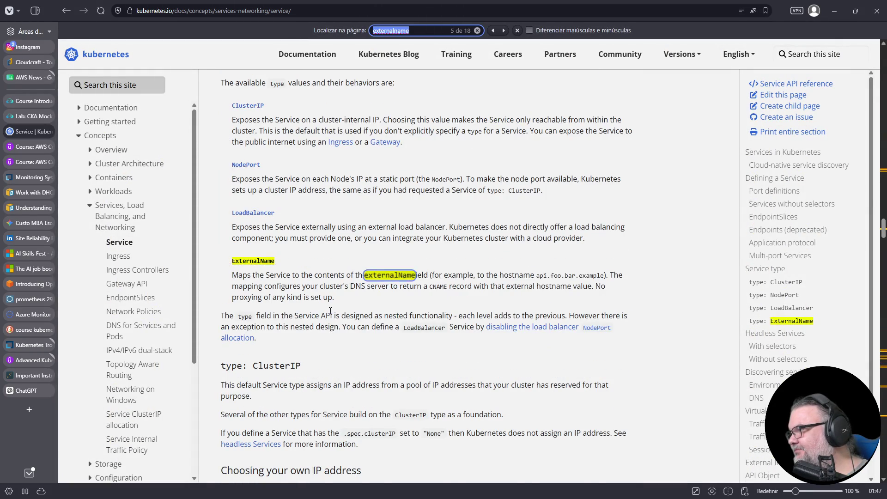
pyautogui.press('Return')
pyautogui.scroll(-4, 274, 254)
pyautogui.click(262, 228)
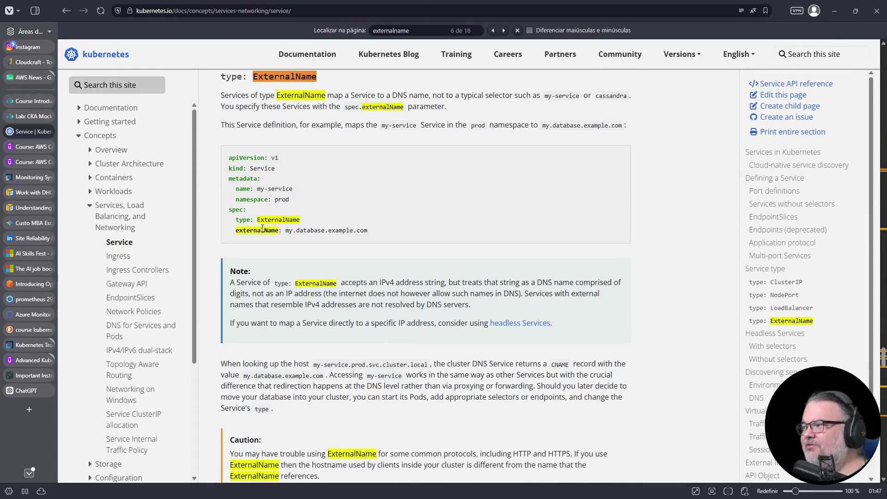
pyautogui.click(21, 112)
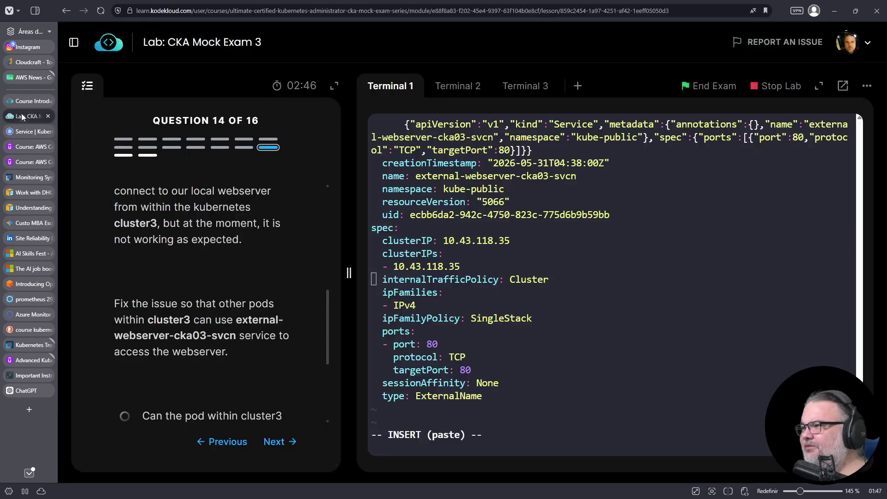
# - Delete the spec lines from clusterIP through sessionAffinity in the service YAML
pyautogui.click(30, 131)
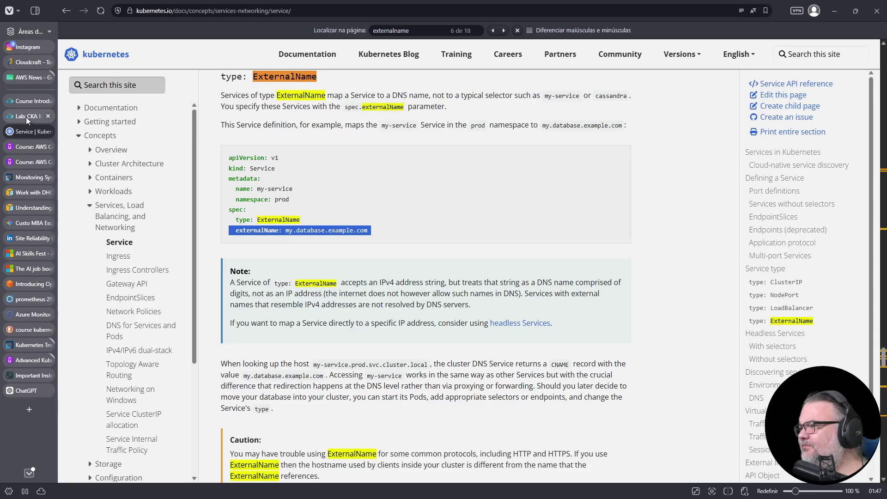
pyautogui.click(25, 116)
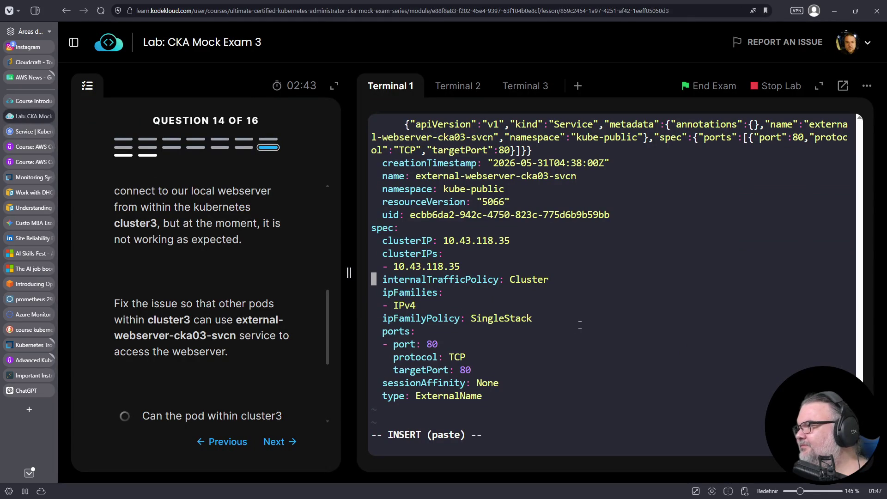
pyautogui.press('Escape')
pyautogui.press('Up')
pyautogui.press('Up')
pyautogui.press('Up')
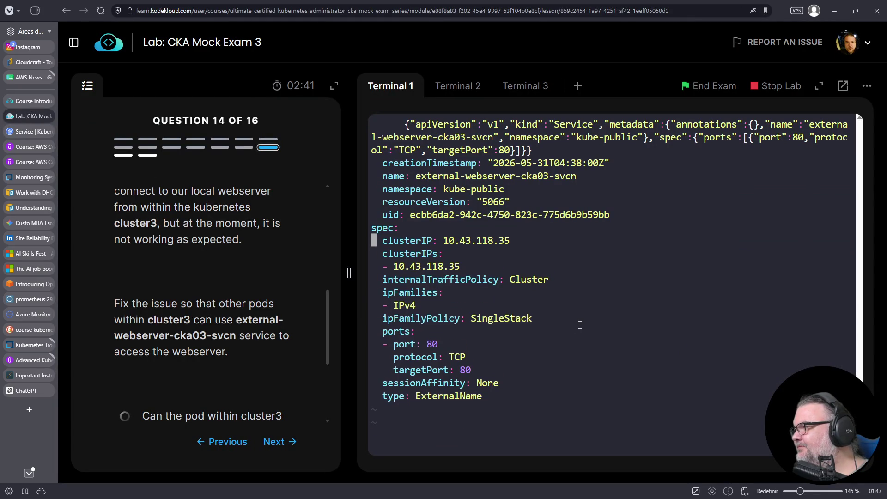
pyautogui.press('d')
pyautogui.press('d')
pyautogui.press('d')
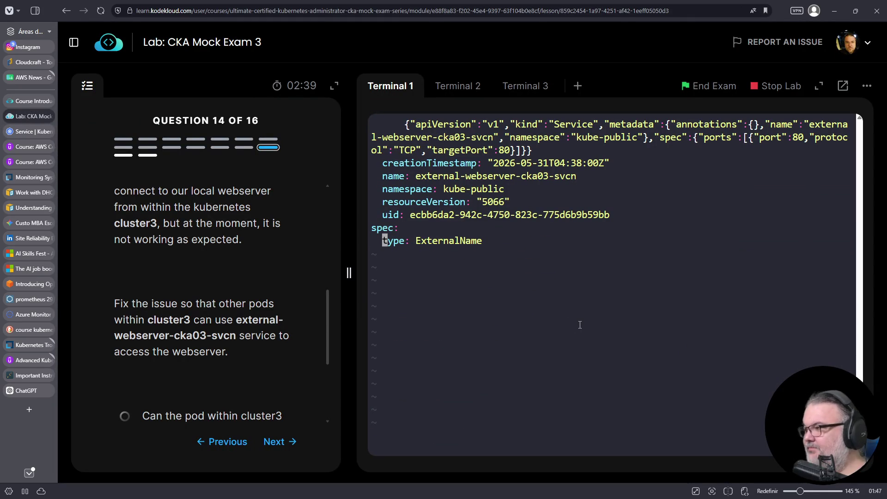
# - Paste the docs' externalName line under type and clear its placeholder hostname value
pyautogui.press('o')
pyautogui.rightClick(566, 327)
pyautogui.click(615, 190)
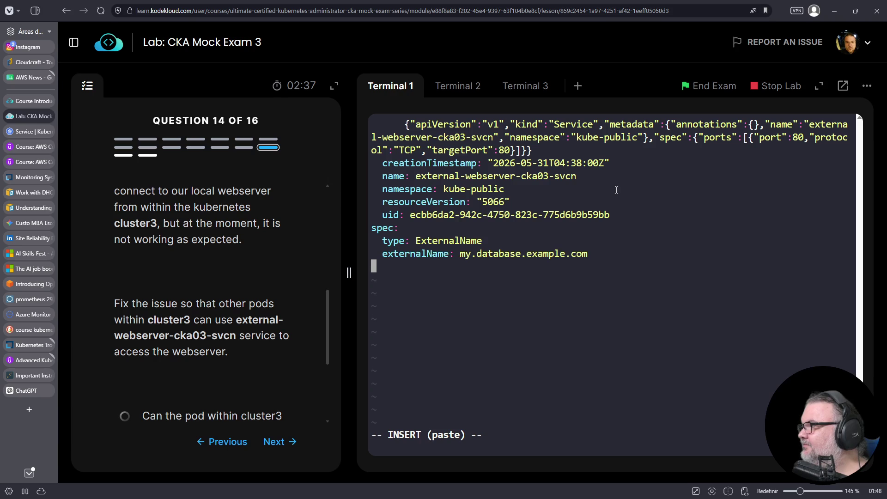
pyautogui.press('Up')
pyautogui.press('Right')
pyautogui.press('Right')
pyautogui.press('Right')
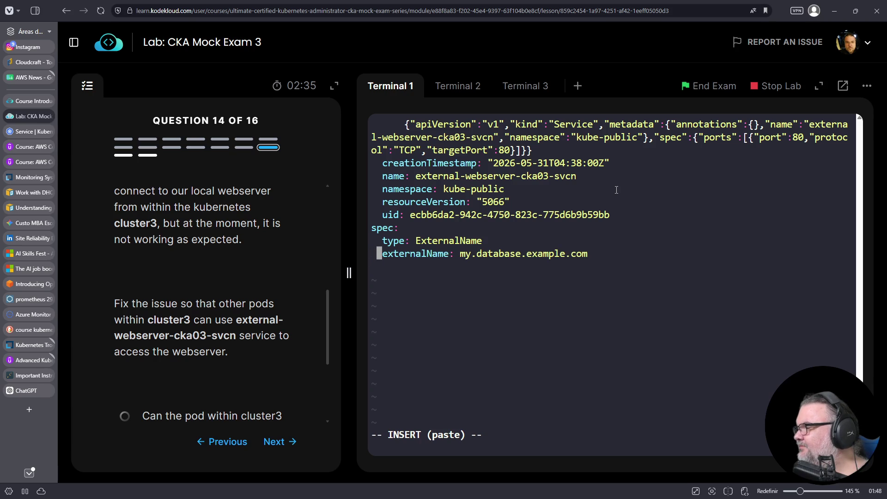
pyautogui.press('Left')
pyautogui.press('Left')
pyautogui.press('Left')
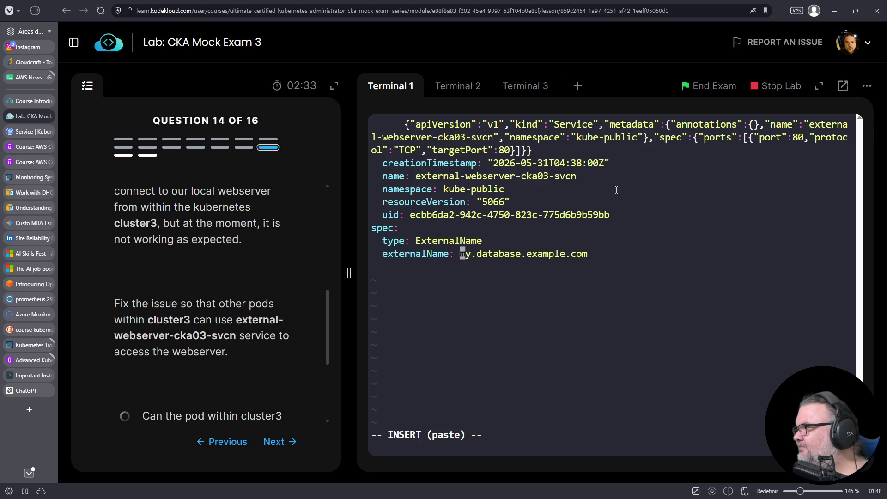
pyautogui.write('Di')
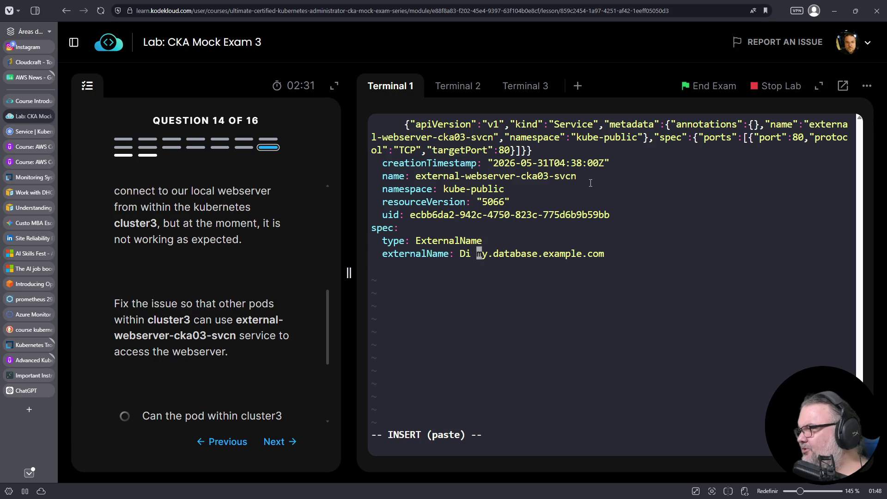
pyautogui.press('Escape')
pyautogui.press('Left')
pyautogui.press('Left')
pyautogui.press('Left')
pyautogui.press('D')
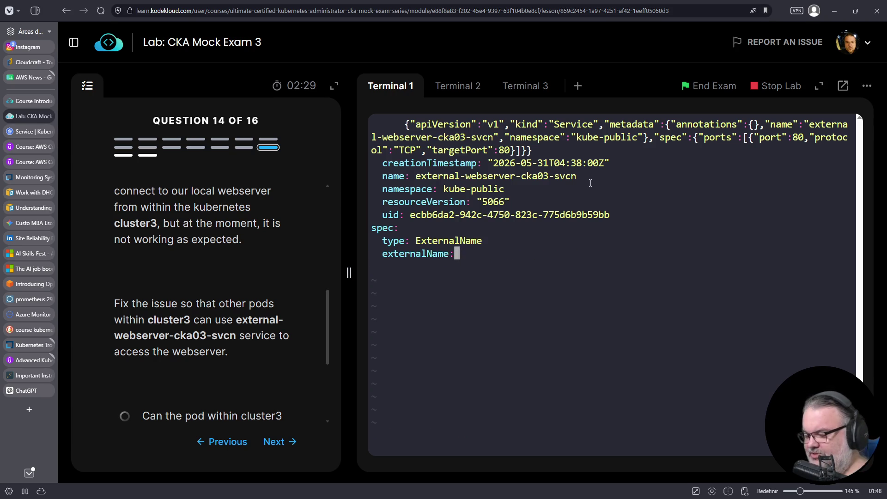
pyautogui.press('a')
pyautogui.click(472, 102)
pyautogui.click(505, 385)
# - SSH into cluster3-controlplane and curl student-node to confirm it serves the nginx page
pyautogui.write('curl')
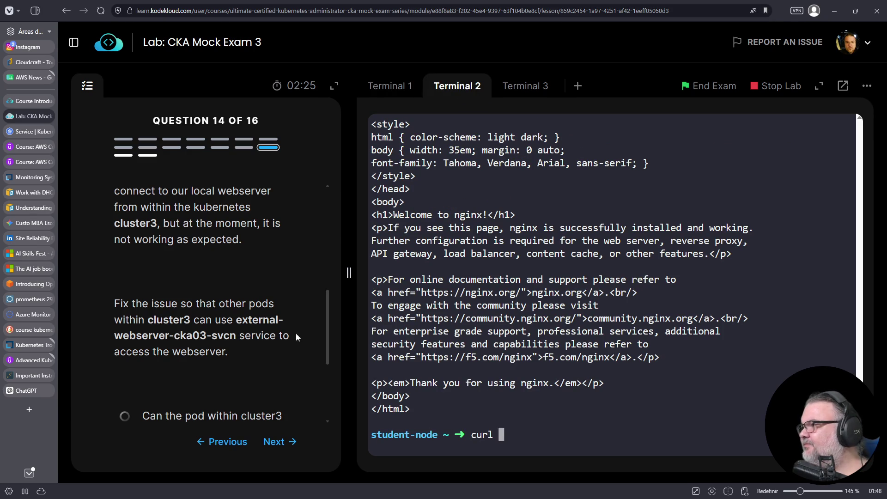
pyautogui.hotkey('ctrl', 'c')
pyautogui.scroll(5, 255, 314)
pyautogui.rightClick(245, 319)
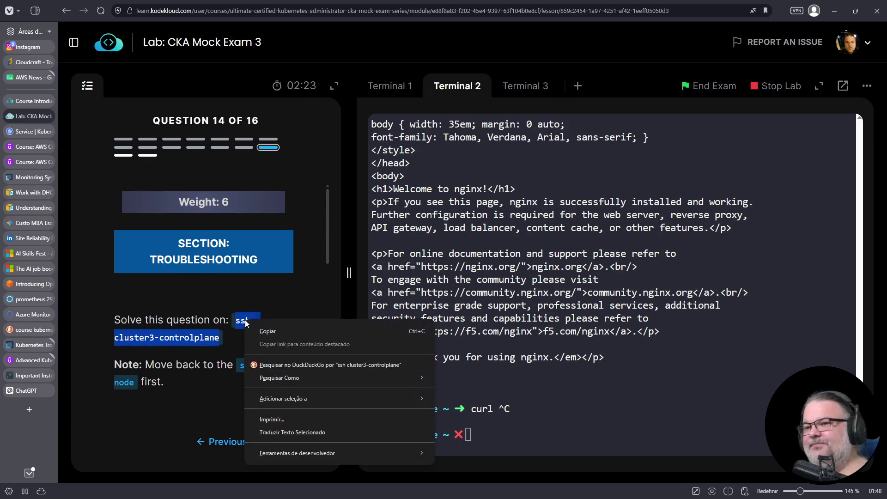
pyautogui.click(270, 331)
pyautogui.rightClick(581, 370)
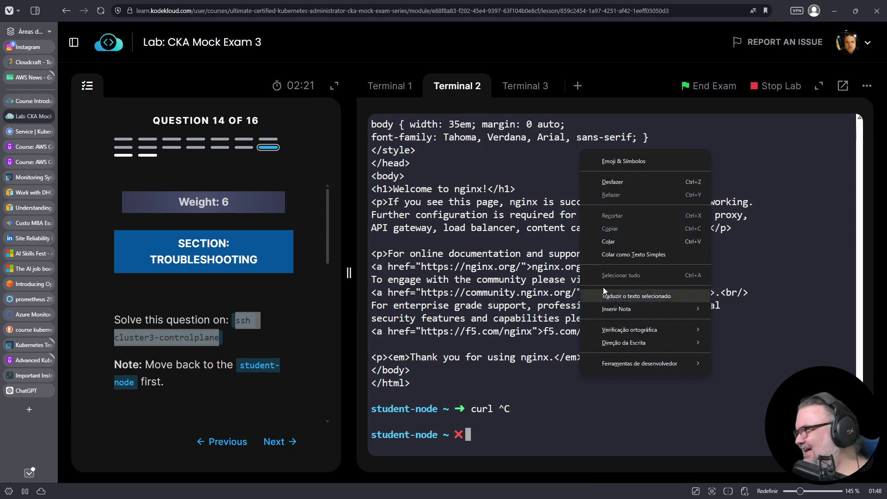
pyautogui.click(612, 241)
pyautogui.press('Return')
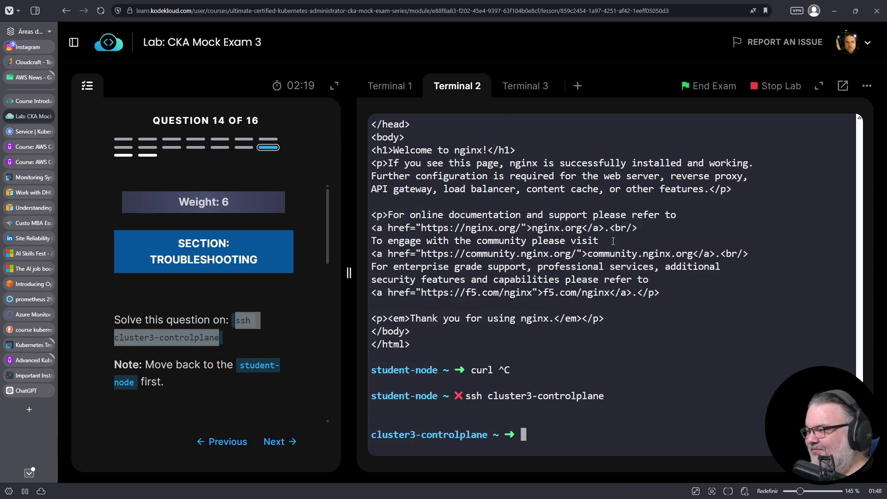
pyautogui.write('c')
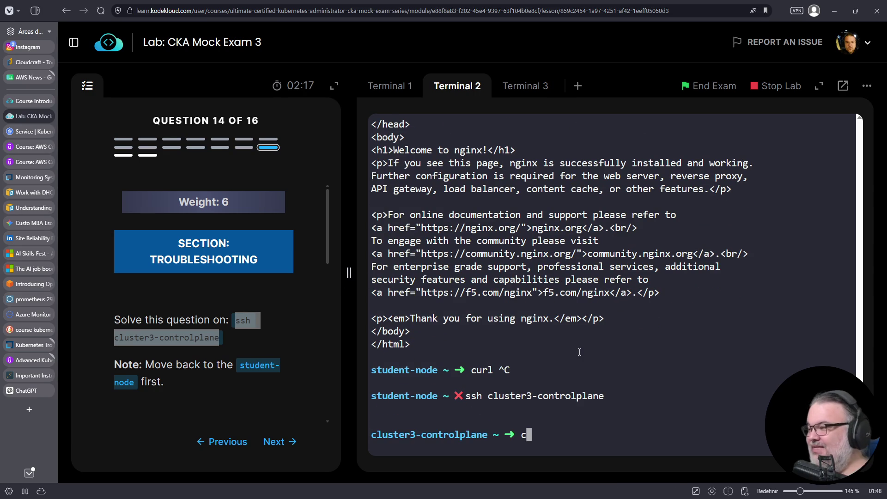
pyautogui.write('url student-node')
pyautogui.press('Return')
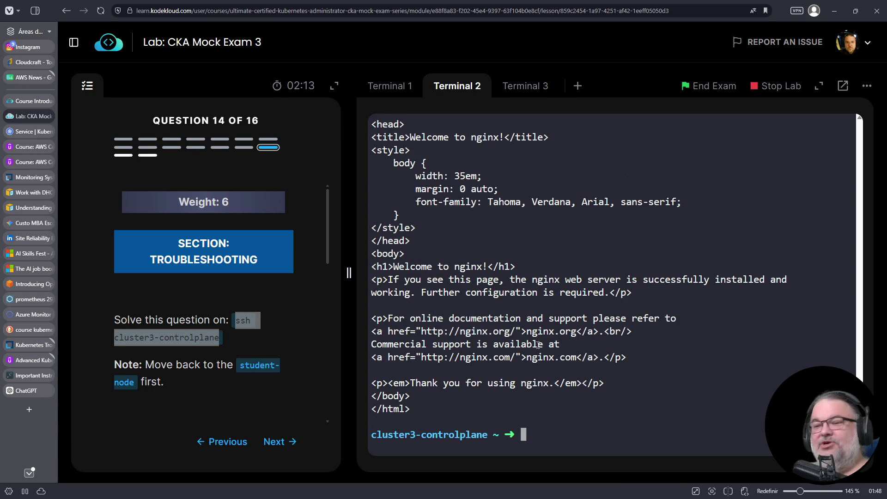
# - Set the service's externalName to student-node in the editor and save with :wq
pyautogui.scroll(3, 555, 341)
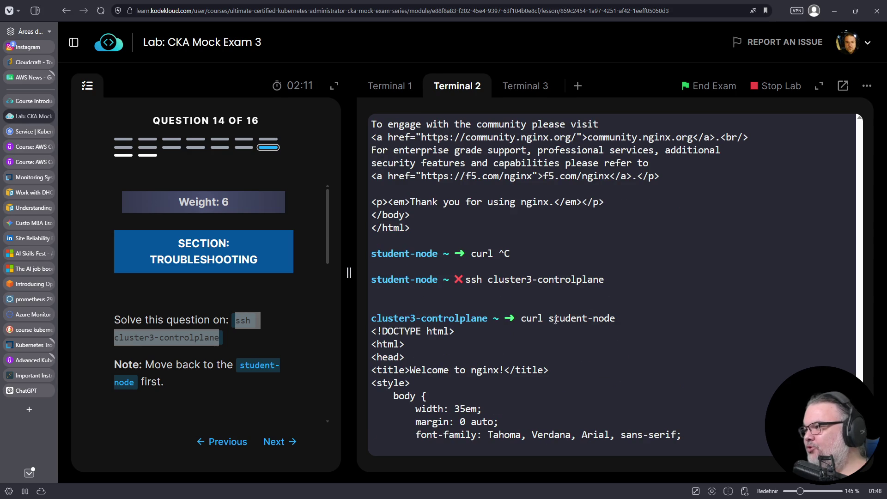
pyautogui.moveTo(549, 319); pyautogui.dragTo(614, 320)
pyautogui.rightClick(600, 319)
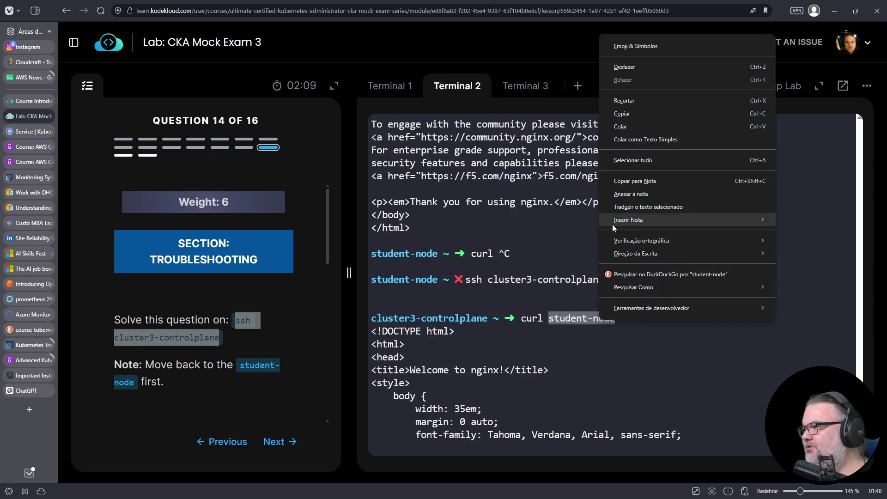
pyautogui.click(622, 113)
pyautogui.click(390, 88)
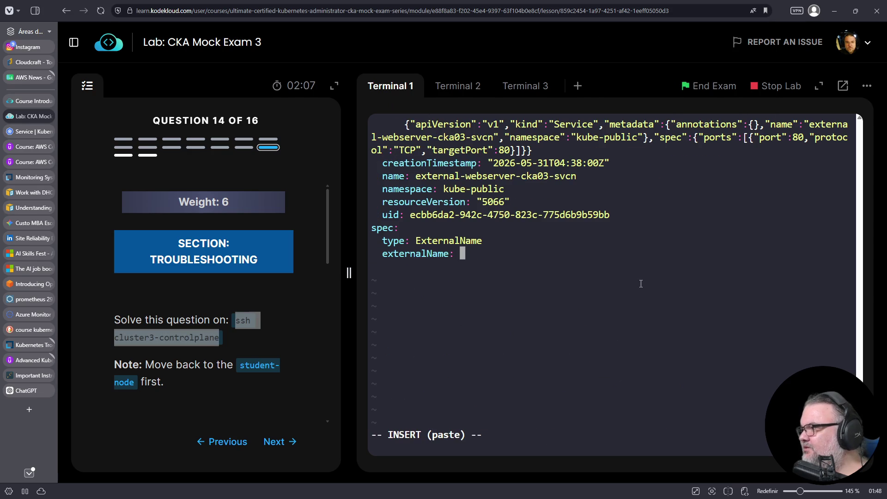
pyautogui.rightClick(586, 297)
pyautogui.click(614, 146)
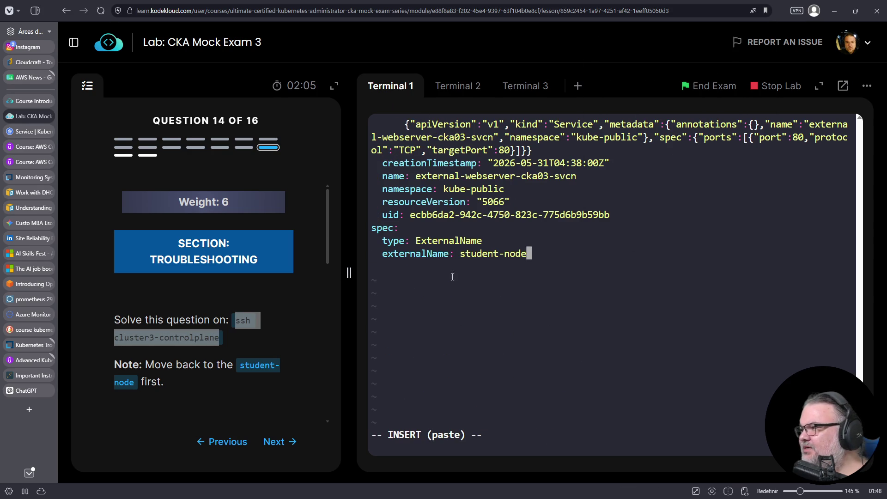
pyautogui.press('Escape')
pyautogui.write(':wq')
pyautogui.press('Return')
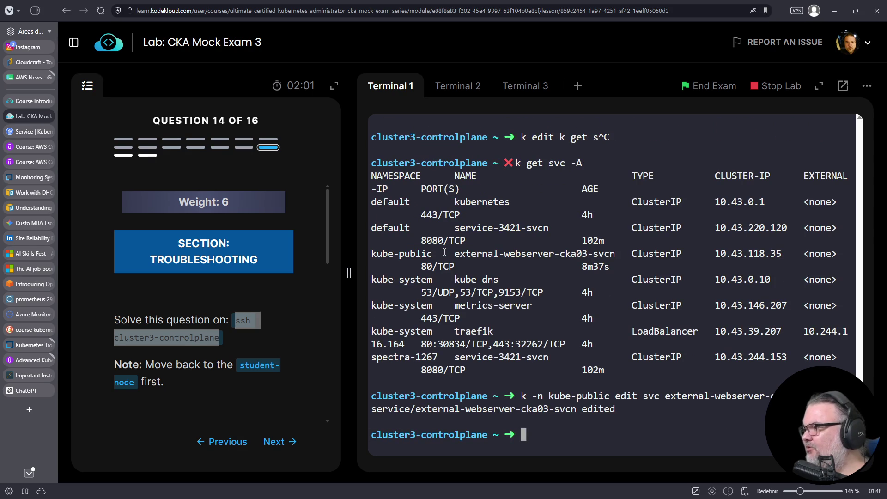
# - List services across all namespaces with k get svc -A
pyautogui.scroll(-6, 231, 241)
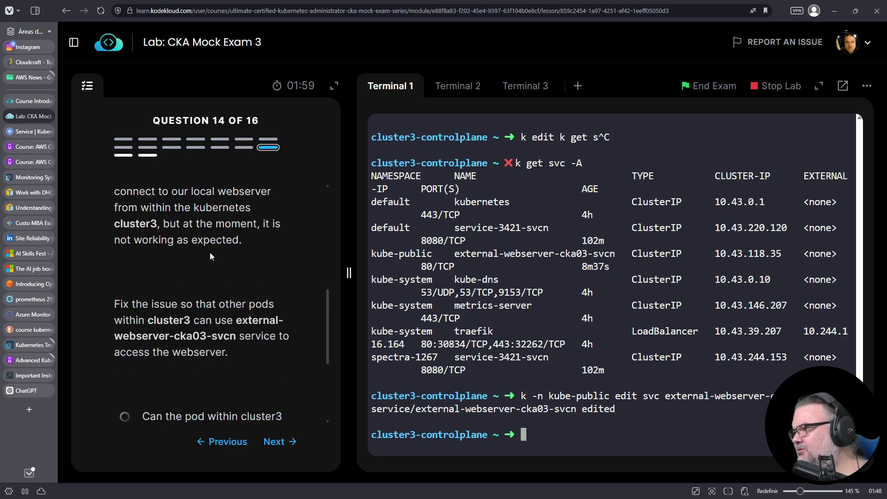
pyautogui.press('Up')
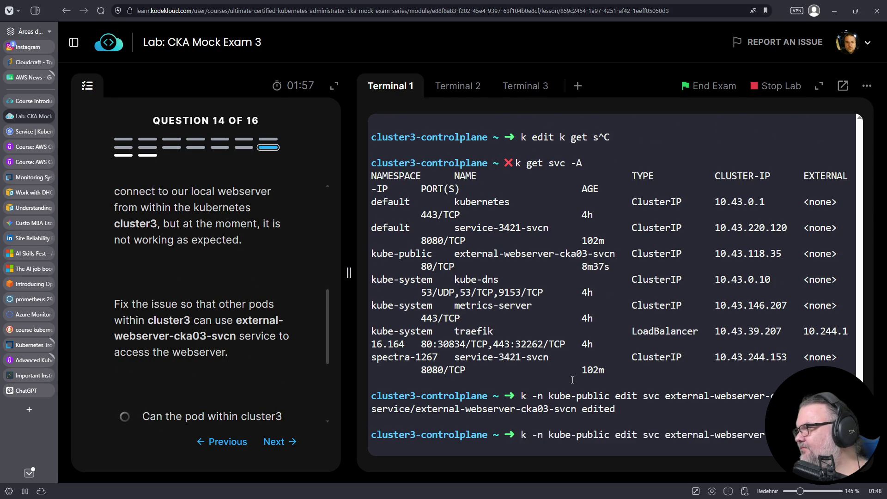
pyautogui.press('Up')
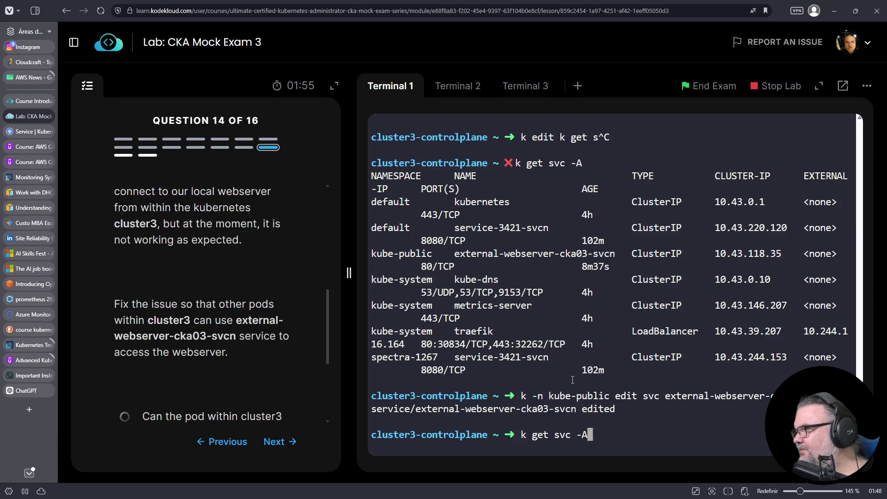
pyautogui.press('Return')
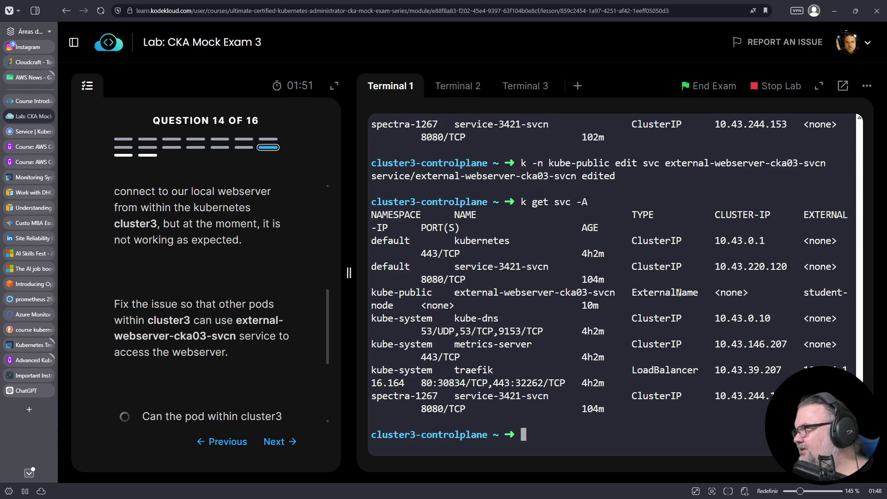
pyautogui.doubleClick(536, 293)
pyautogui.rightClick(536, 292)
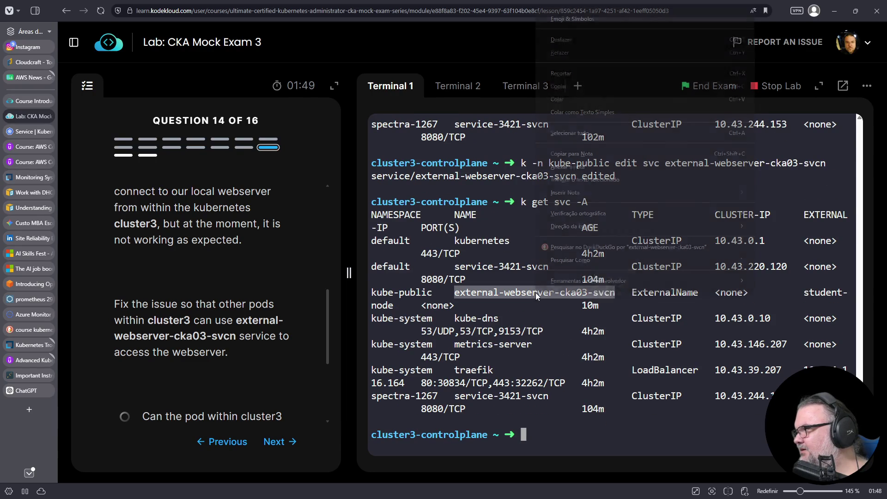
pyautogui.click(569, 97)
pyautogui.rightClick(543, 213)
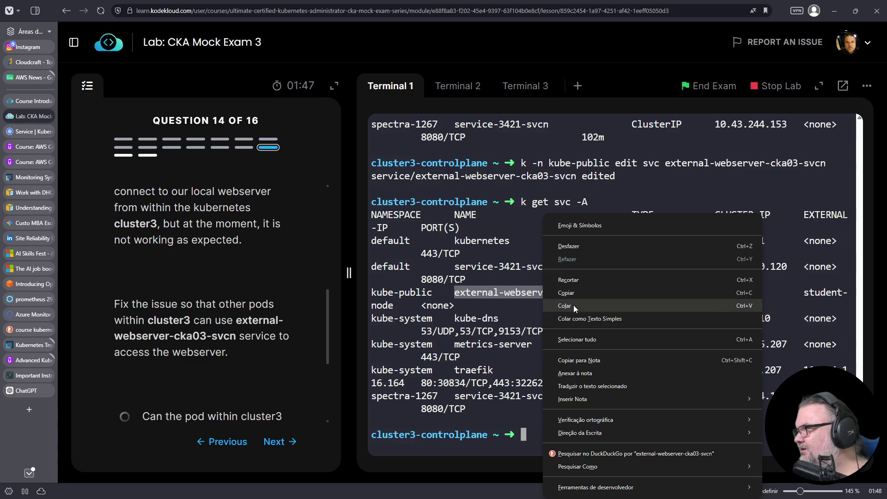
pyautogui.click(572, 306)
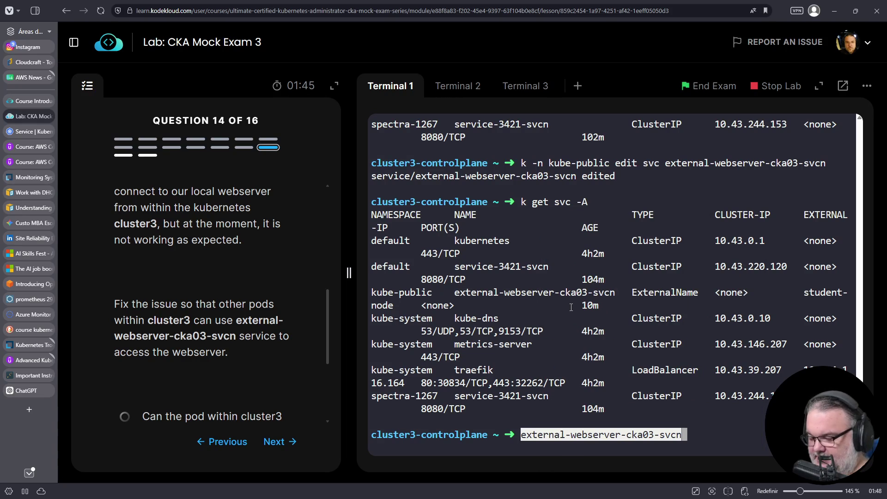
pyautogui.write('.kube-public.sv')
pyautogui.hotkey('ctrl', 'a')
pyautogui.write('curl https://')
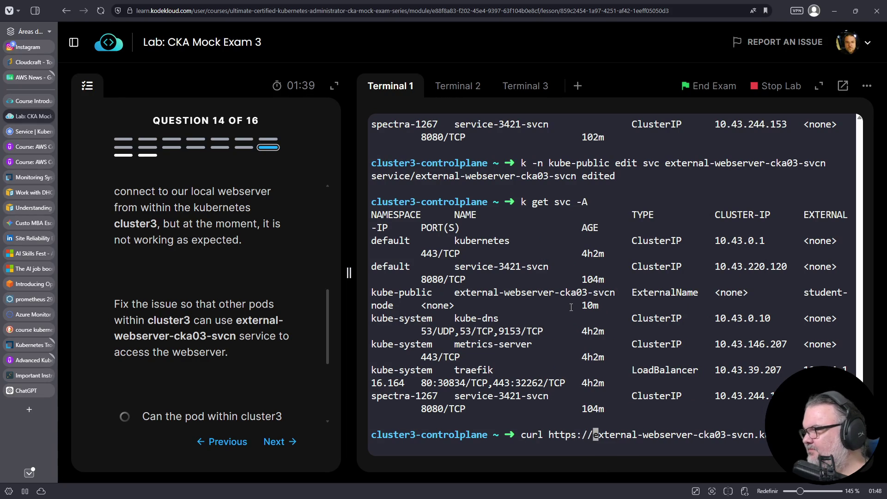
pyautogui.press('End')
pyautogui.write('-v')
pyautogui.press('Return')
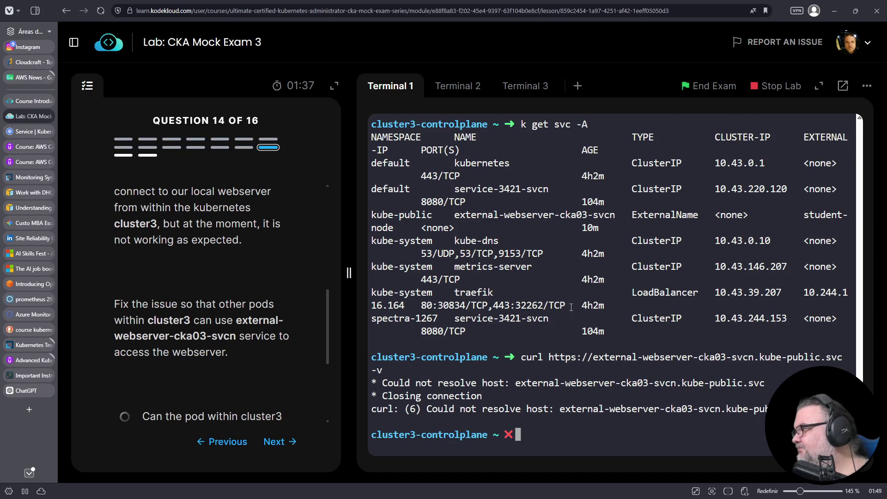
# - Retry the curl with the cluster.local hostname, then move on to Question 15
pyautogui.press('Up')
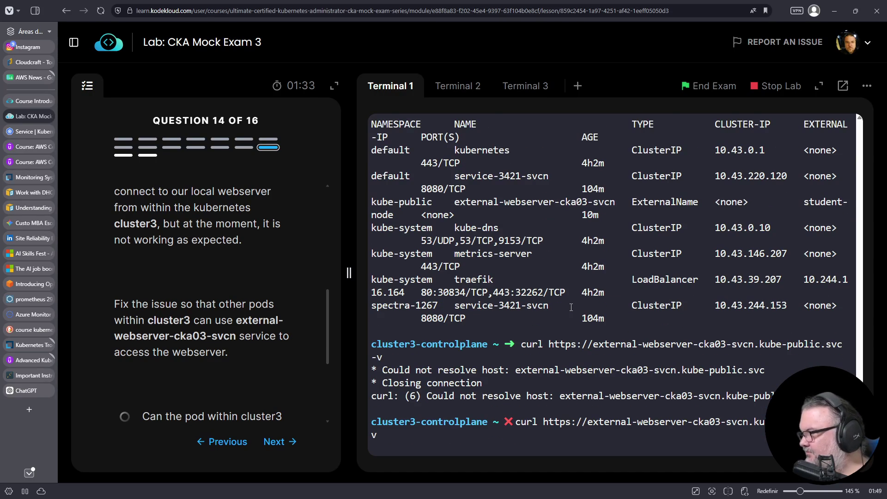
pyautogui.write('.cluster')
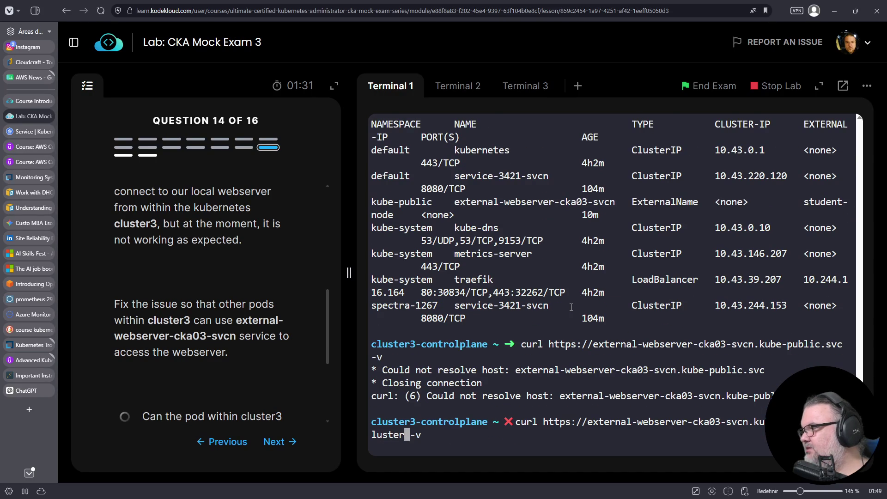
pyautogui.write('.local')
pyautogui.press('Return')
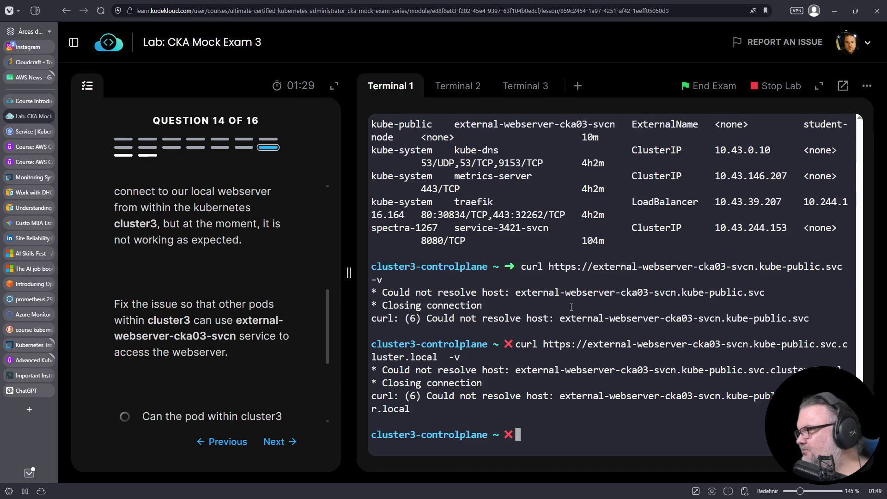
pyautogui.press('Up')
pyautogui.press('Left')
pyautogui.press('Left')
pyautogui.press('Left')
pyautogui.press('Left')
pyautogui.press('Left')
pyautogui.press('Left')
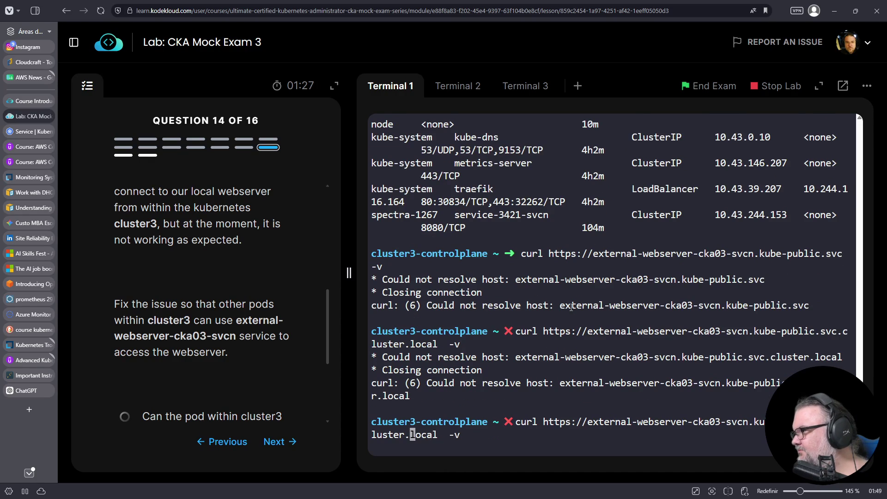
pyautogui.scroll(-4, 277, 324)
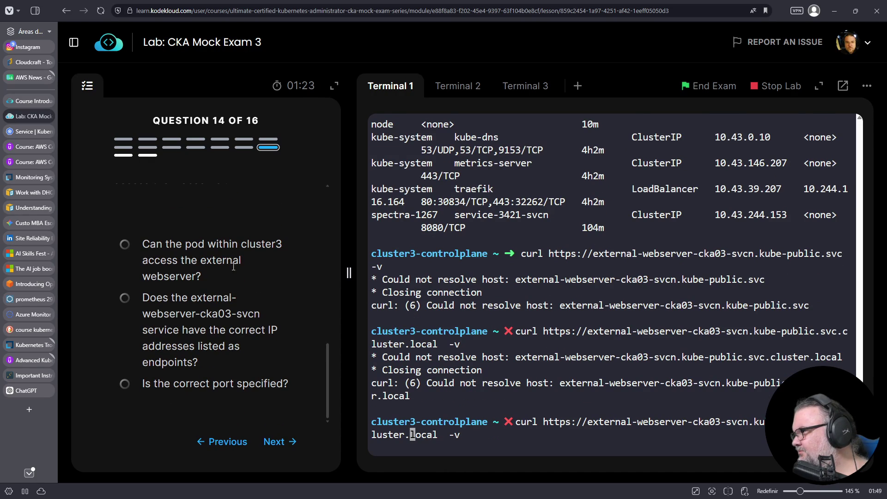
pyautogui.click(290, 442)
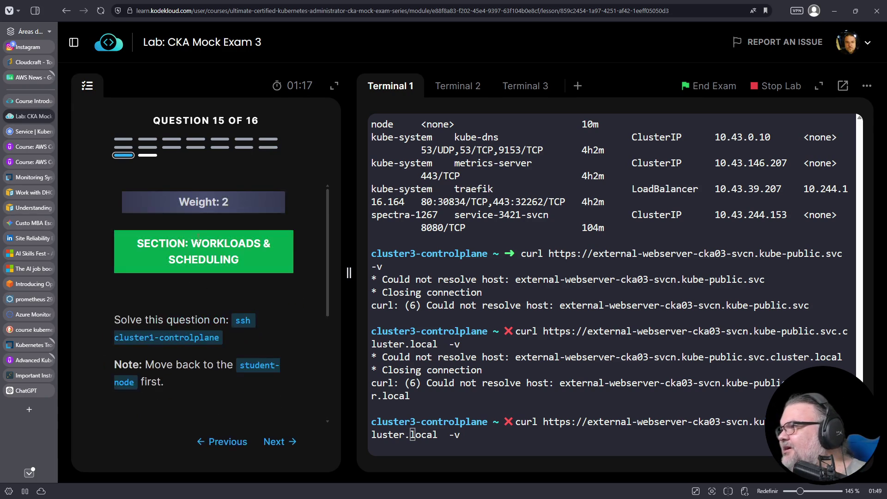
# - Advance the exam to Question 16 of 16
pyautogui.scroll(-1, 239, 271)
pyautogui.scroll(-2, 240, 271)
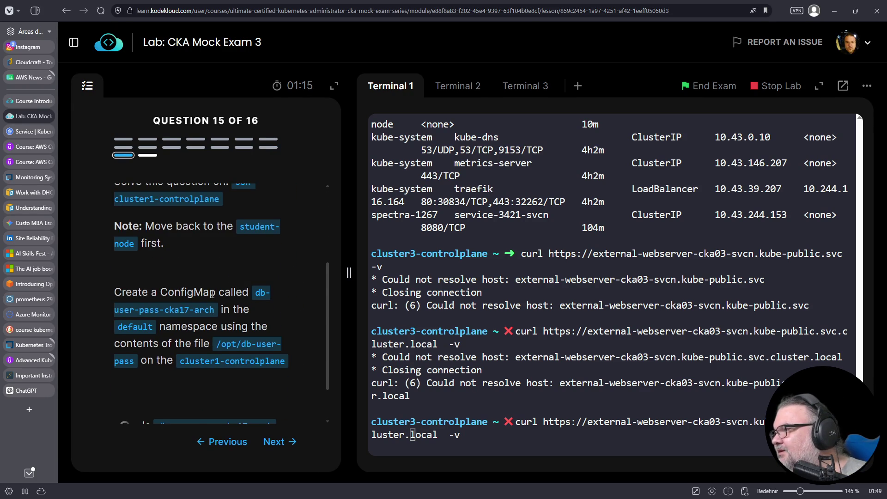
pyautogui.scroll(-1, 239, 271)
pyautogui.click(277, 444)
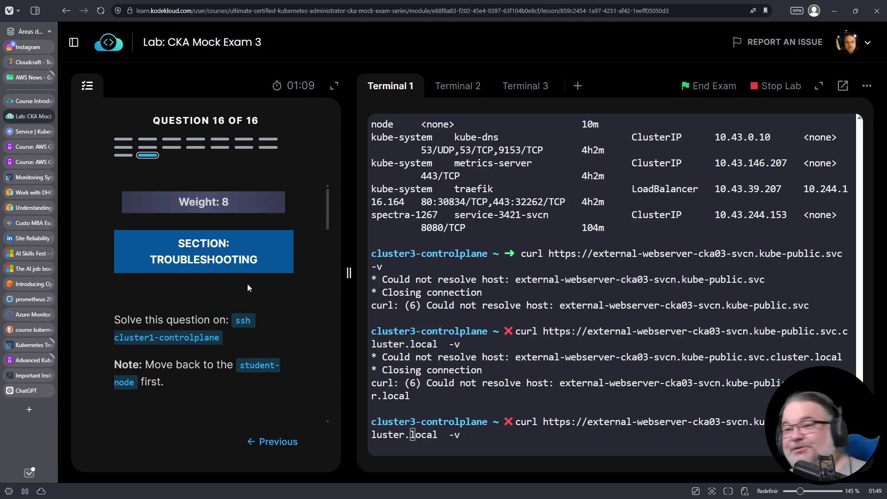
# - Log out of cluster3-controlplane and SSH into cluster1-controlplane
pyautogui.scroll(-2, 265, 274)
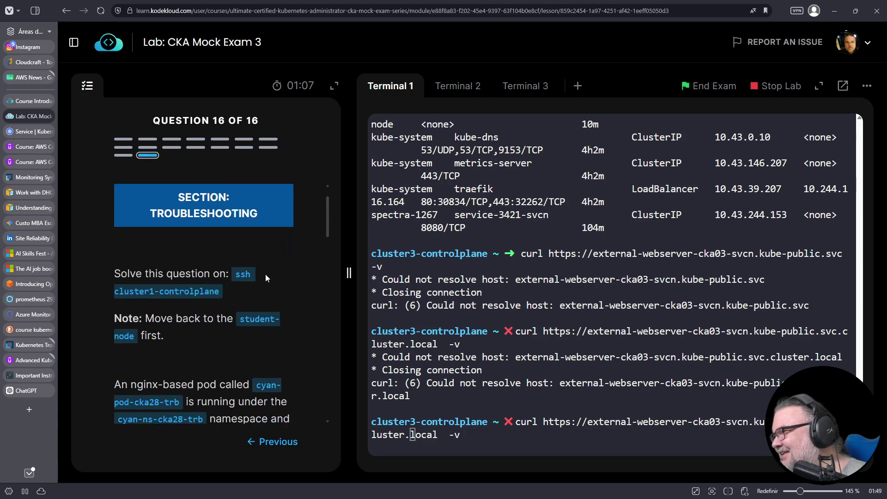
pyautogui.moveTo(239, 226); pyautogui.dragTo(240, 245)
pyautogui.rightClick(194, 245)
pyautogui.click(208, 253)
pyautogui.hotkey('ctrl', 'c')
pyautogui.hotkey('ctrl', 'd')
pyautogui.rightClick(541, 279)
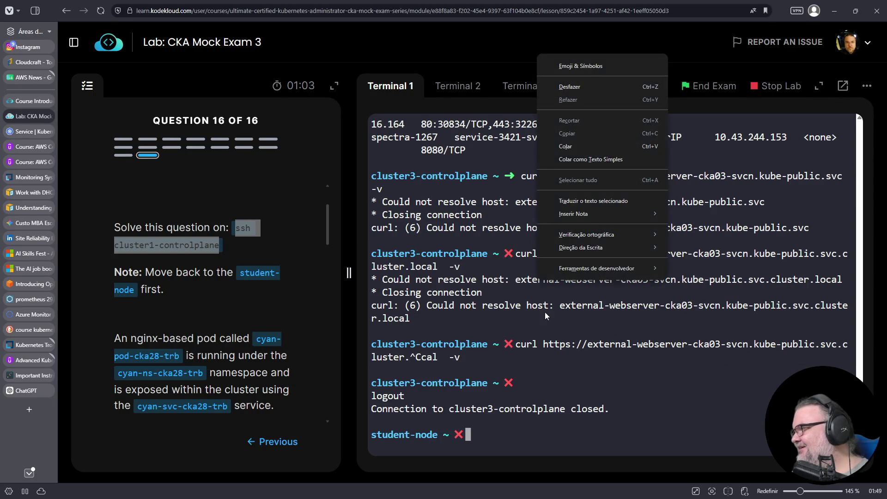
pyautogui.click(565, 146)
pyautogui.press('Return')
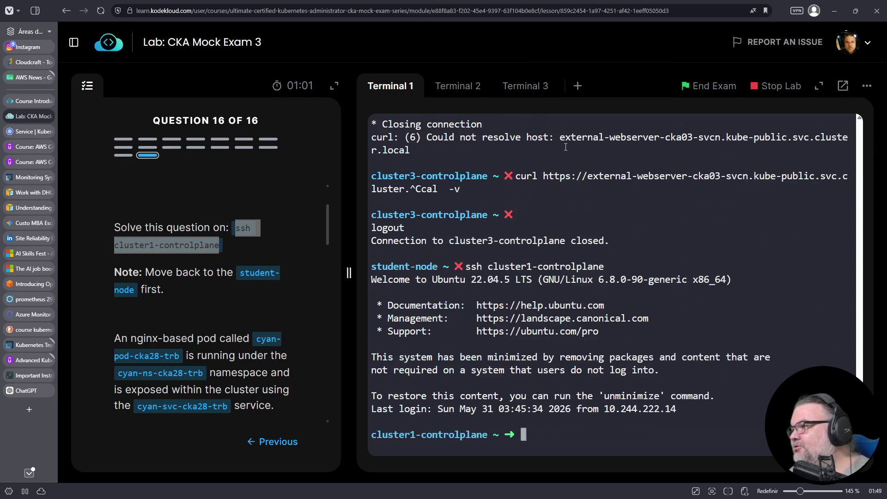
# - List the pods in the default namespace with k get pods
pyautogui.scroll(-3, 247, 224)
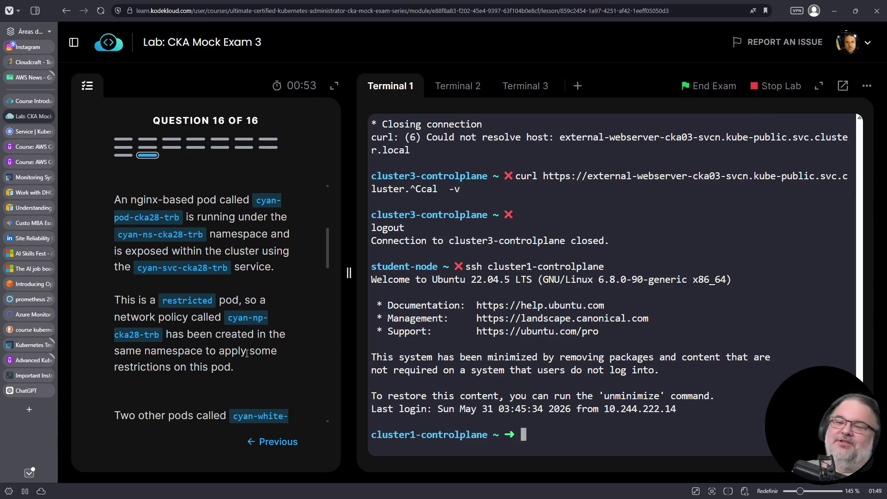
pyautogui.scroll(-3, 246, 353)
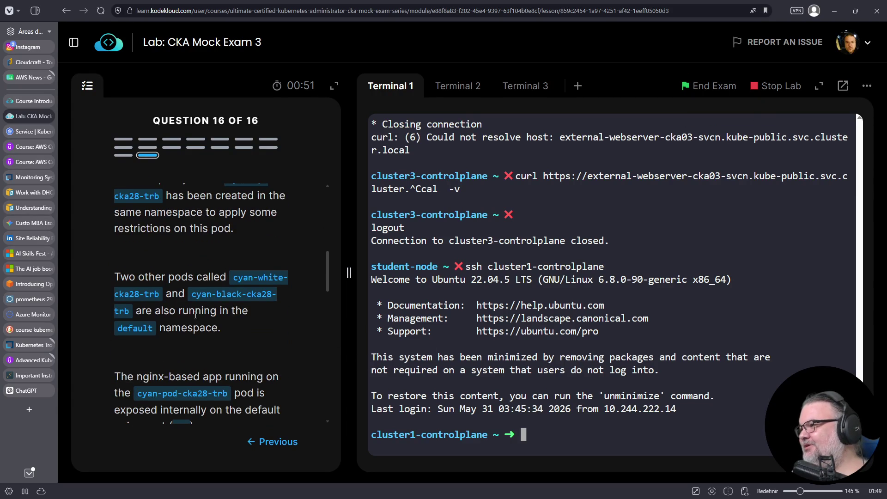
pyautogui.scroll(1, 195, 315)
pyautogui.write('k get pods')
pyautogui.press('Return')
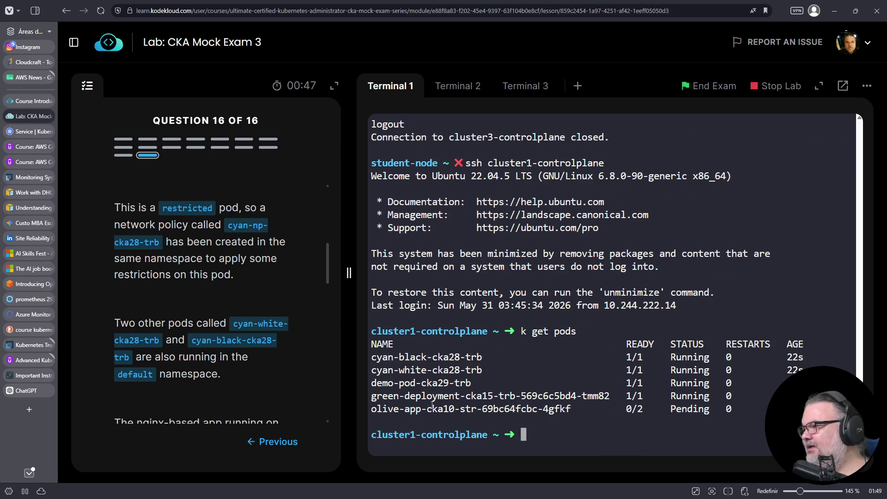
# - List network policies, locating cyan-np-cka28-trb in namespace cyan-ns-cka28-trb via k get netpol -A
pyautogui.write('k get netpol')
pyautogui.press('Return')
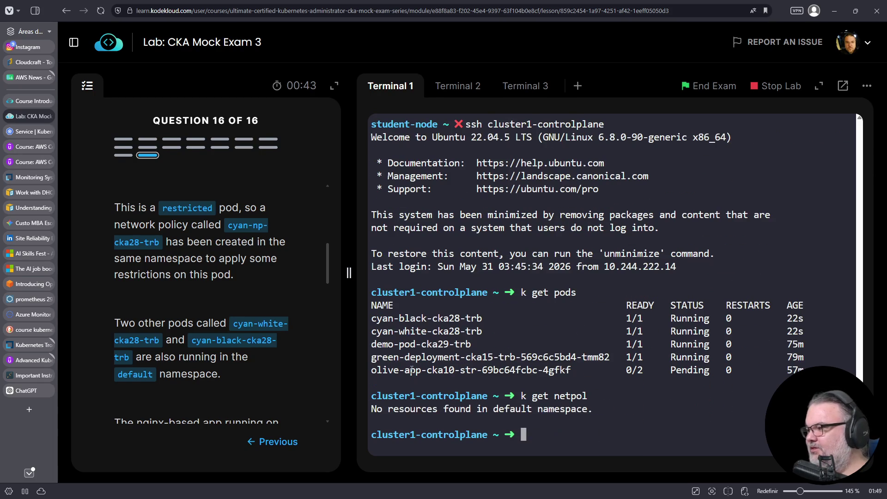
pyautogui.press('Up')
pyautogui.write('-A')
pyautogui.press('Return')
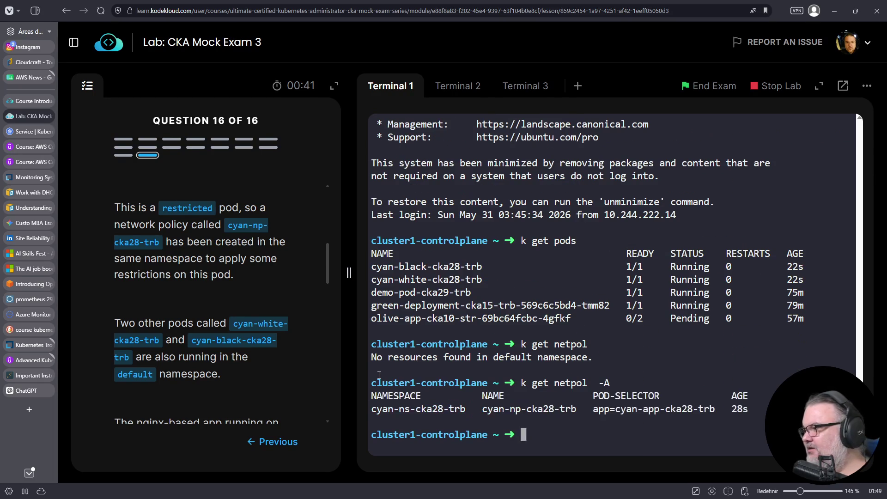
pyautogui.doubleClick(431, 408)
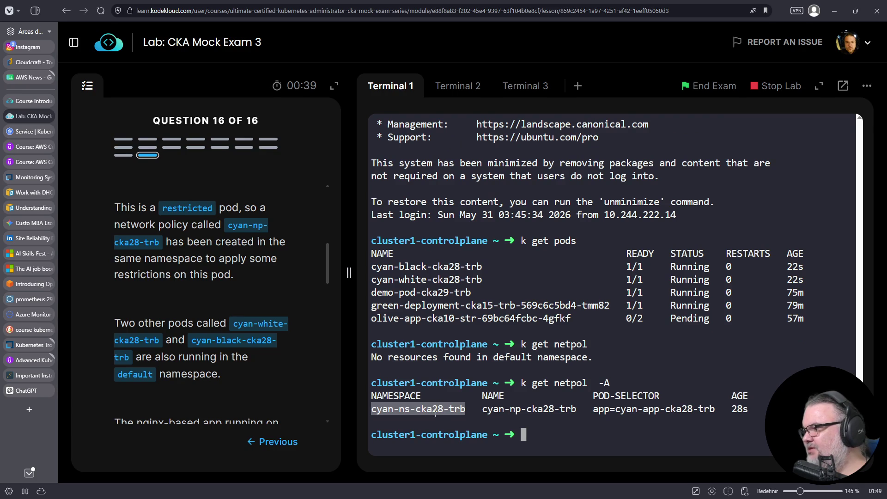
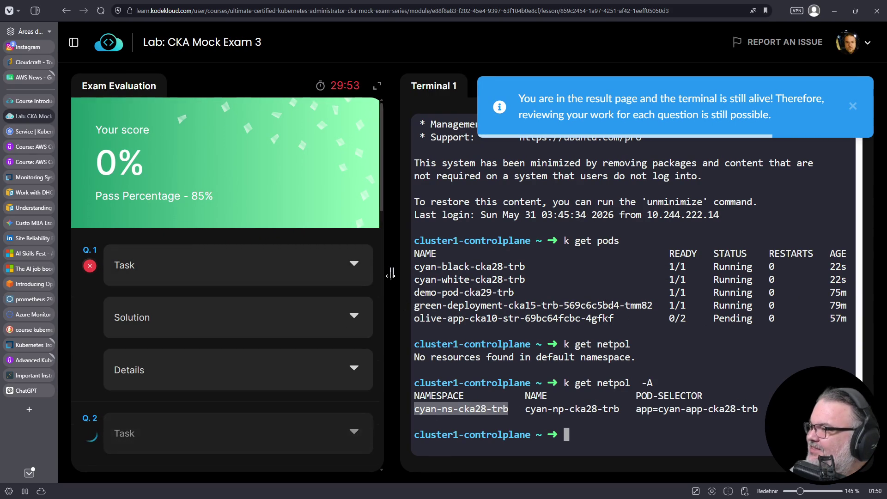
# - Select the score text on the result card to check the current percentage
pyautogui.scroll(-8, 373, 301)
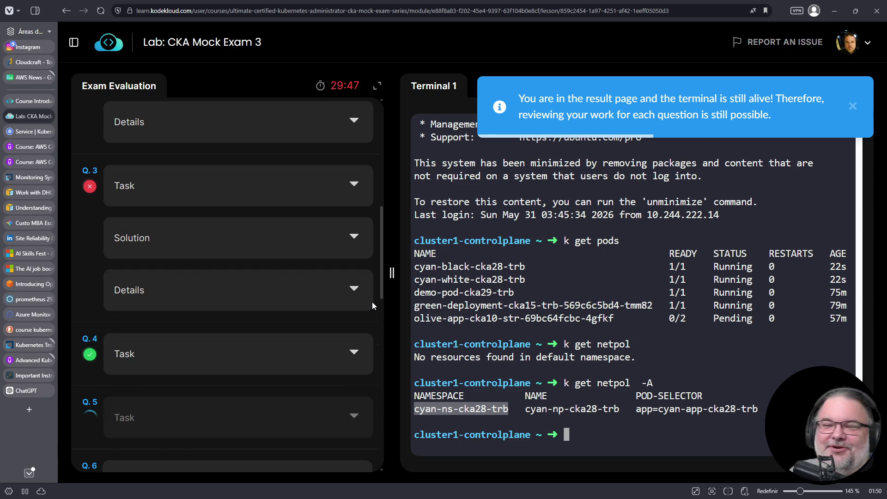
pyautogui.scroll(4, 372, 301)
pyautogui.scroll(4, 373, 302)
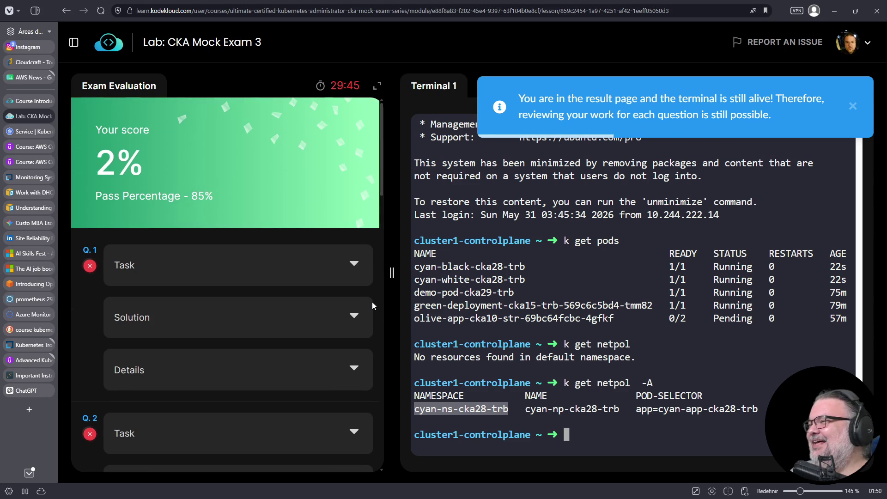
pyautogui.tripleClick(134, 160)
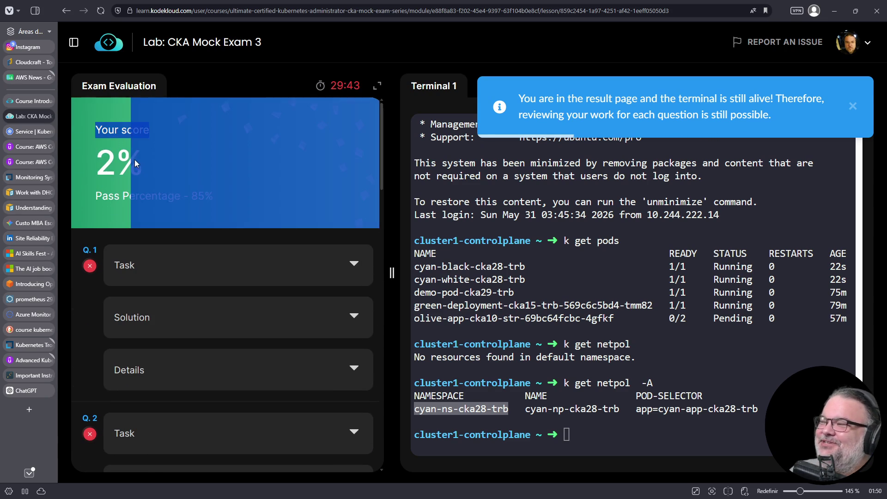
pyautogui.moveTo(97, 159); pyautogui.dragTo(111, 157)
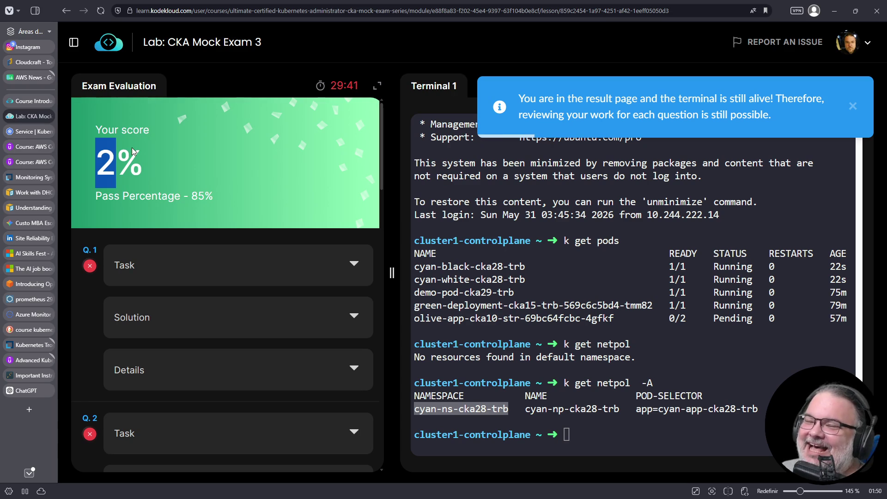
# - Scroll through the graded questions until Q.13 shows passed and Q.14 failed
pyautogui.scroll(-15, 165, 175)
pyautogui.scroll(-4, 169, 183)
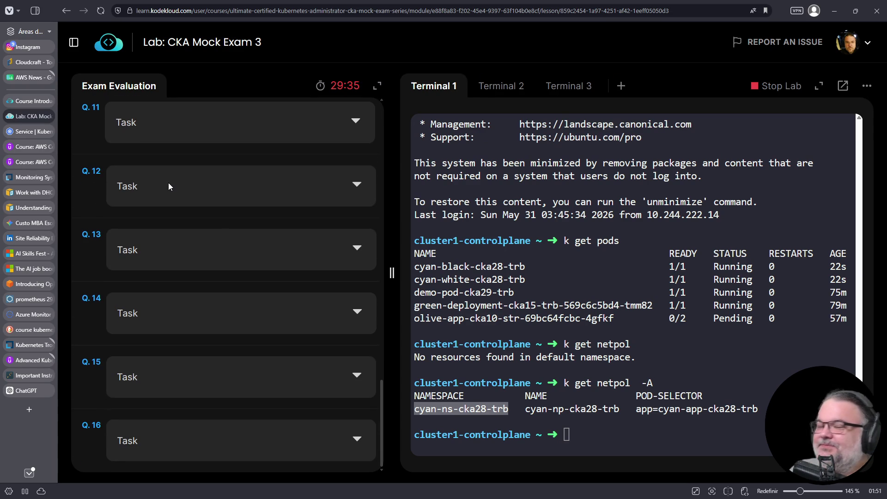
pyautogui.scroll(12, 219, 219)
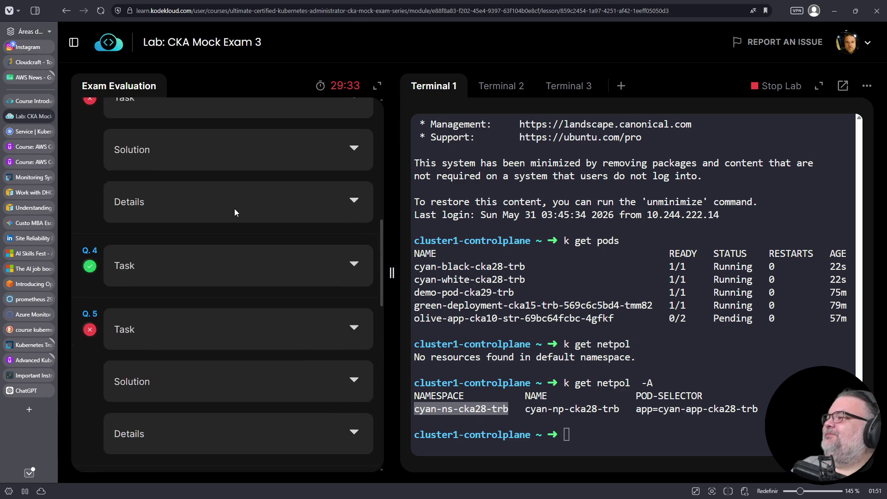
pyautogui.scroll(3, 234, 209)
pyautogui.scroll(-5, 234, 209)
pyautogui.scroll(-10, 188, 222)
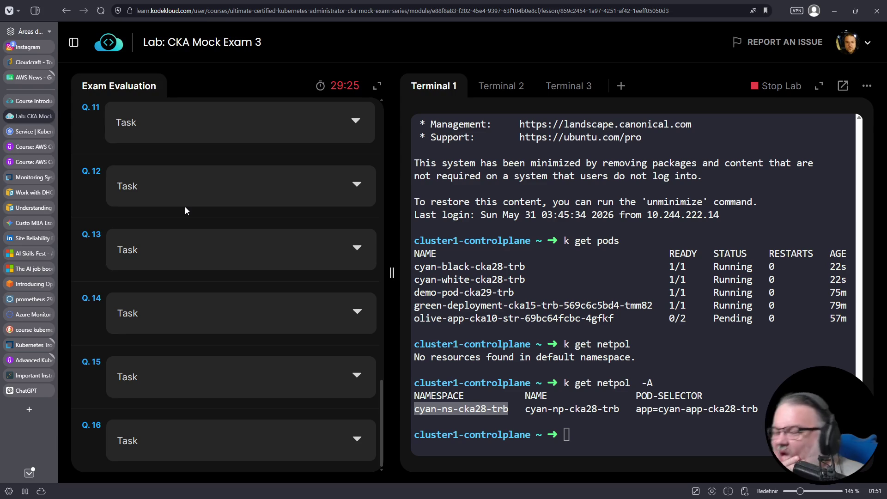
pyautogui.scroll(15, 170, 204)
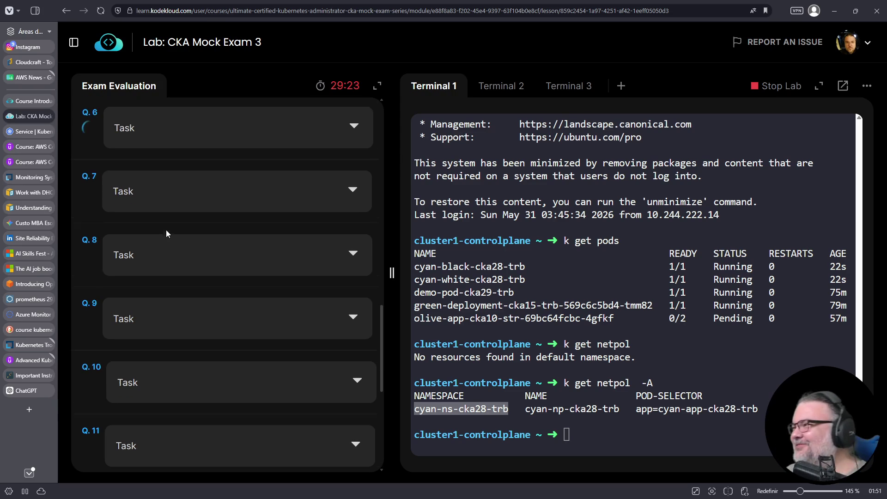
pyautogui.scroll(1, 151, 232)
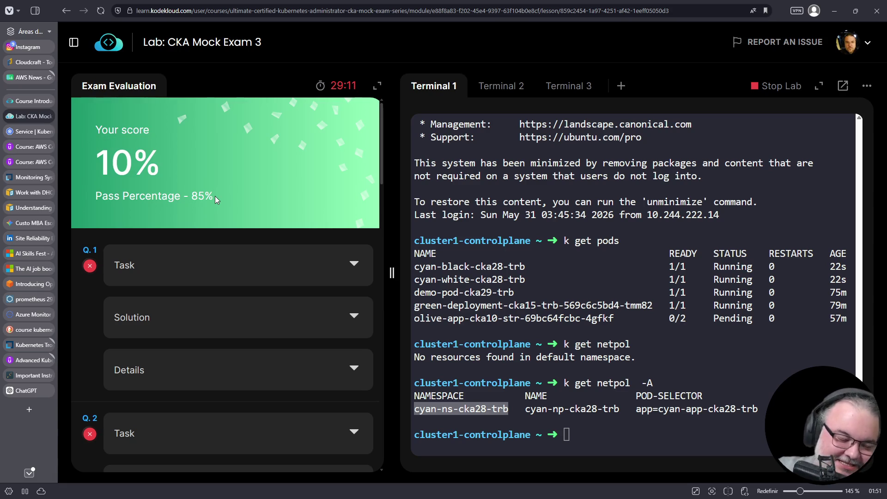
pyautogui.scroll(-5, 240, 199)
pyautogui.scroll(-15, 291, 211)
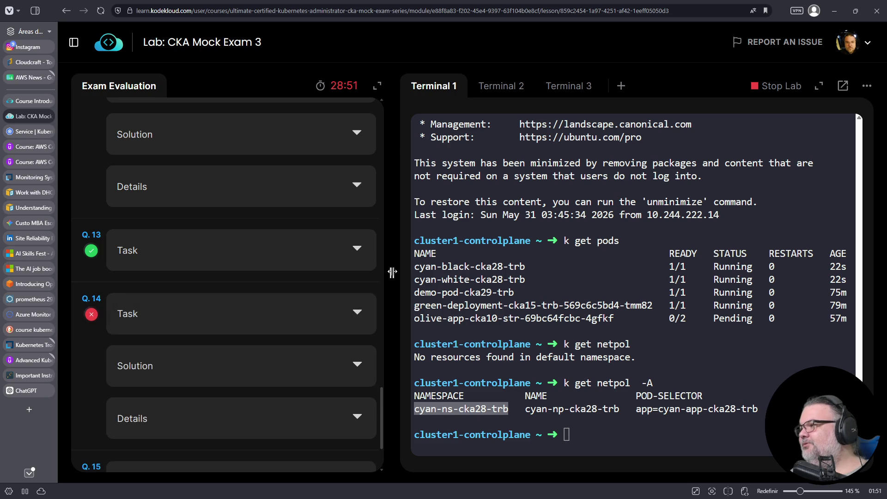
pyautogui.scroll(-3, 318, 303)
# - Expand Q.14's task and its EndpointSlice solution for the external webserver service
pyautogui.click(361, 211)
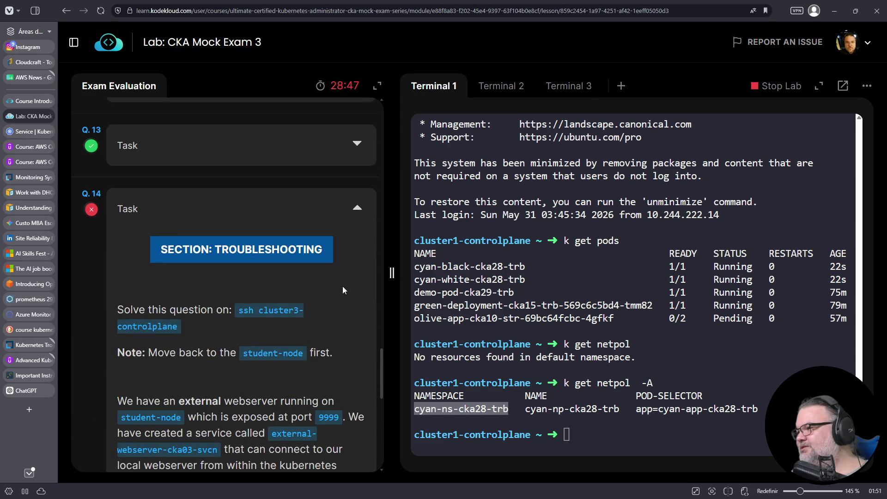
pyautogui.scroll(-5, 337, 289)
pyautogui.scroll(-3, 335, 287)
pyautogui.click(354, 199)
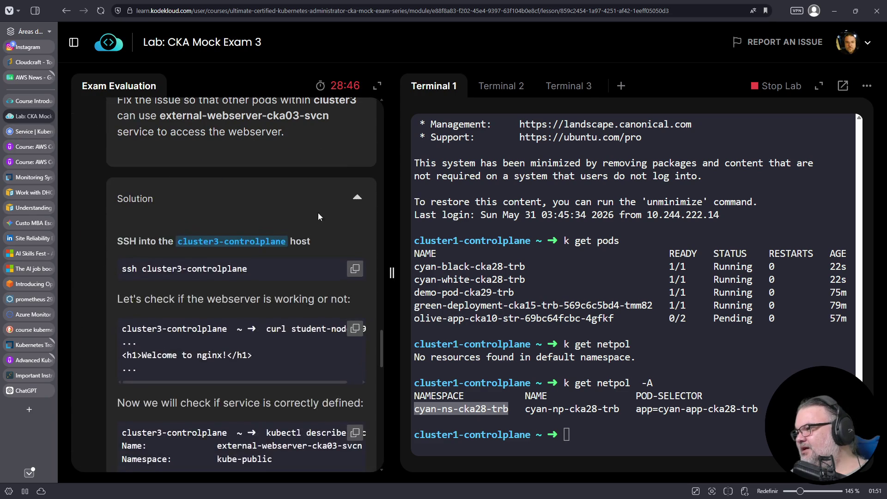
pyautogui.scroll(-2, 286, 231)
pyautogui.scroll(-2, 273, 250)
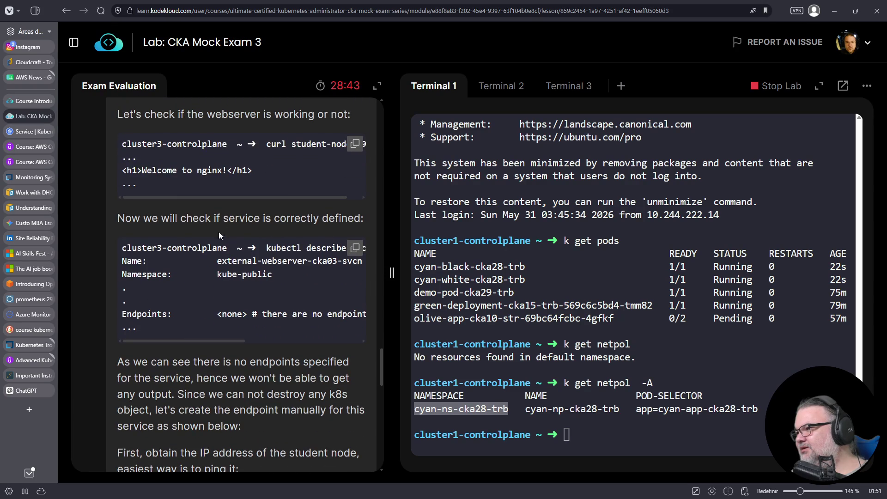
pyautogui.scroll(-3, 299, 248)
pyautogui.moveTo(224, 201)
pyautogui.mouseDown()
pyautogui.moveTo(301, 203)
pyautogui.moveTo(206, 203)
pyautogui.mouseUp()
# - Read through the solution and continue down past the failed Q.15 and Q.16 to TEST AGAIN
pyautogui.scroll(-6, 265, 257)
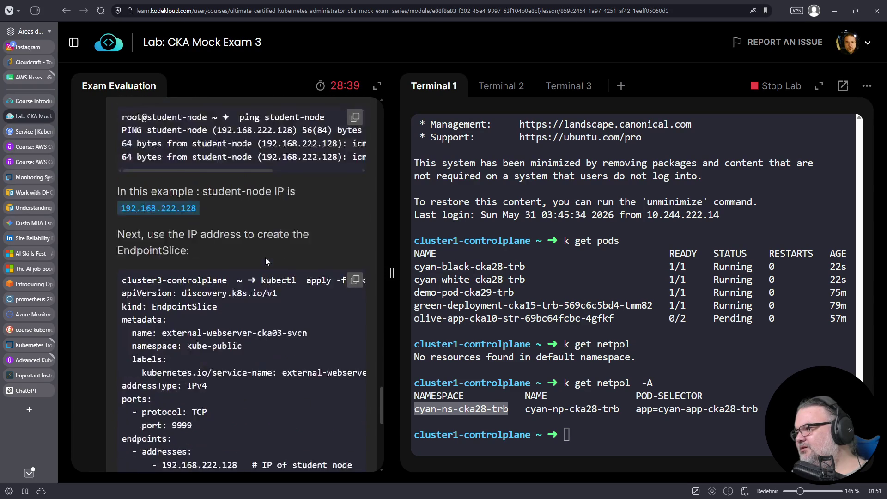
pyautogui.scroll(-1, 271, 257)
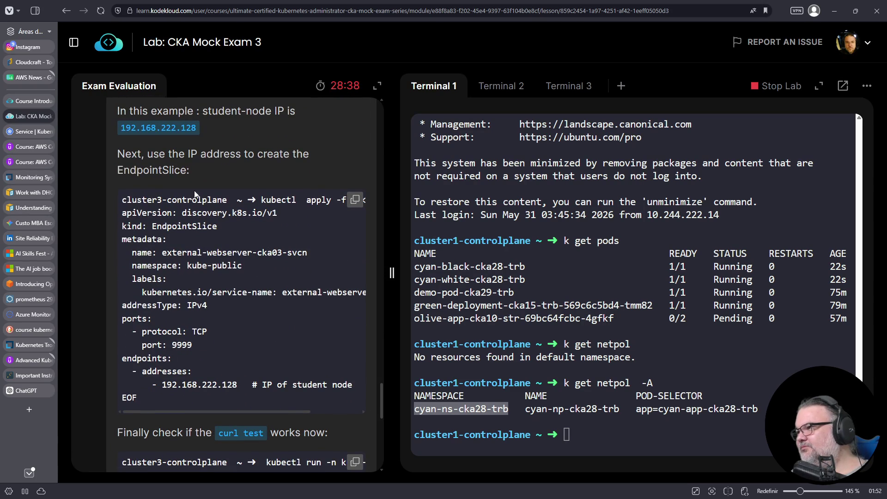
pyautogui.scroll(1, 197, 199)
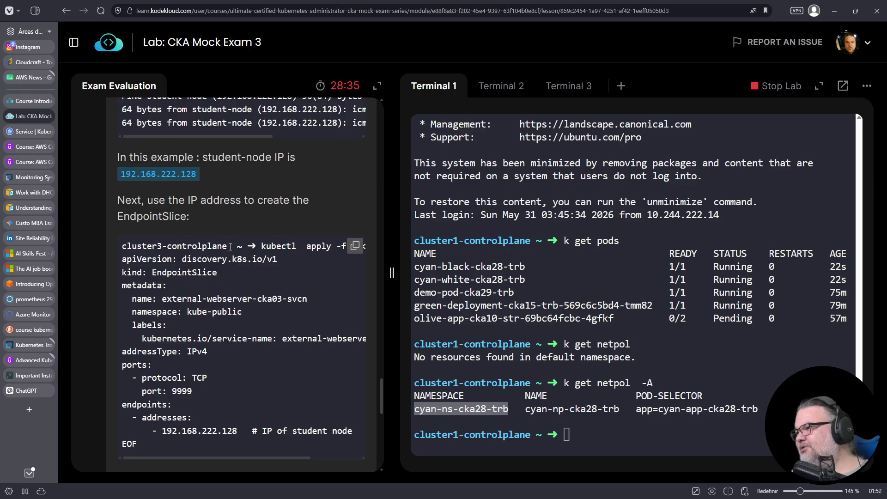
pyautogui.scroll(-5, 230, 247)
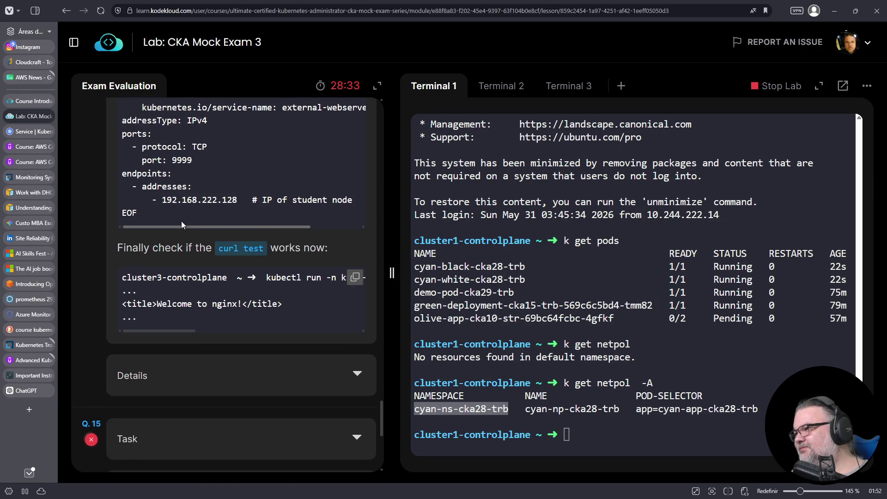
pyautogui.scroll(4, 185, 222)
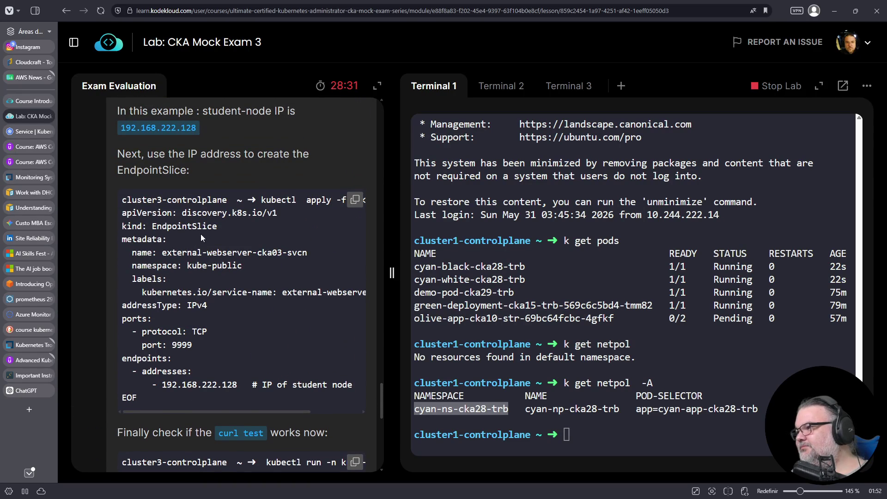
pyautogui.scroll(10, 200, 234)
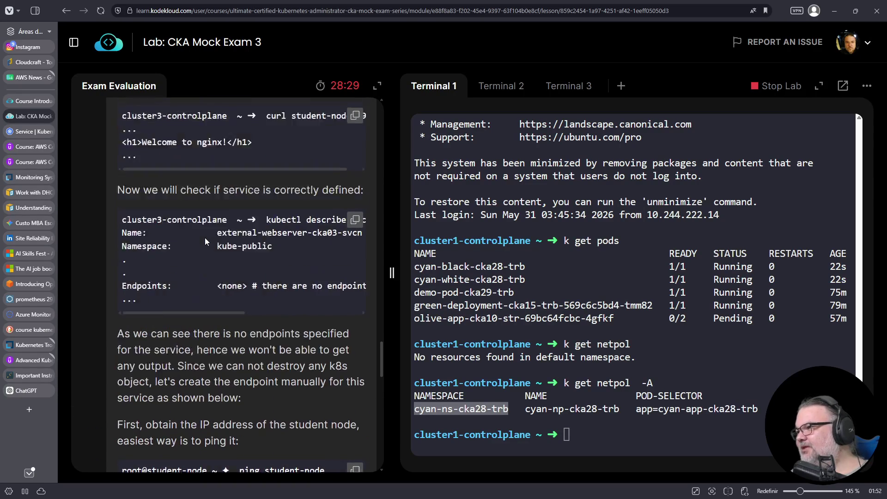
pyautogui.scroll(2, 204, 245)
pyautogui.scroll(-2, 210, 259)
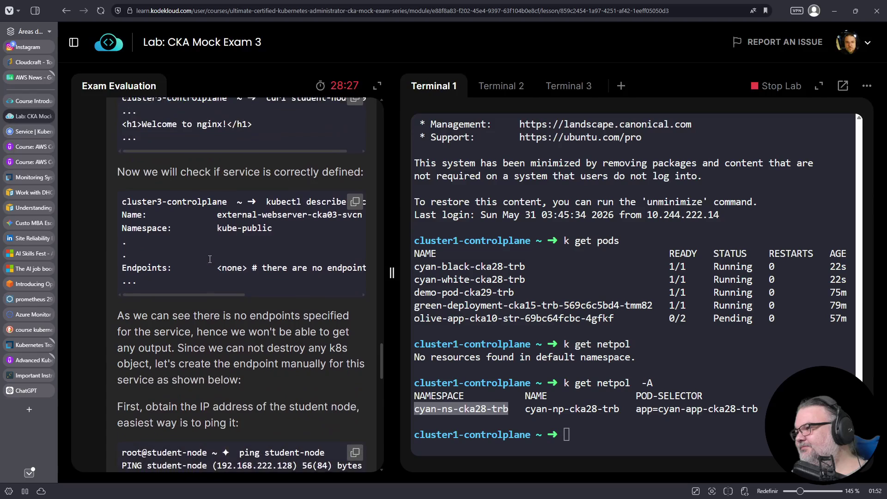
pyautogui.scroll(-3, 210, 259)
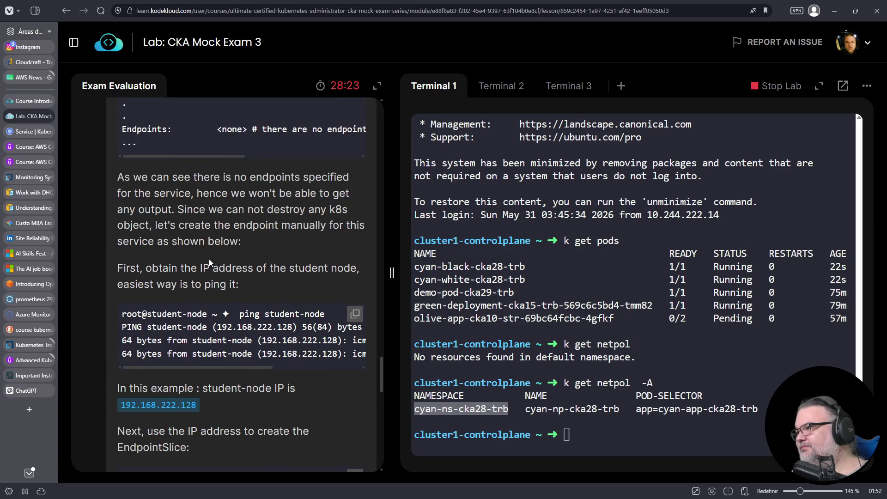
pyautogui.scroll(-7, 209, 261)
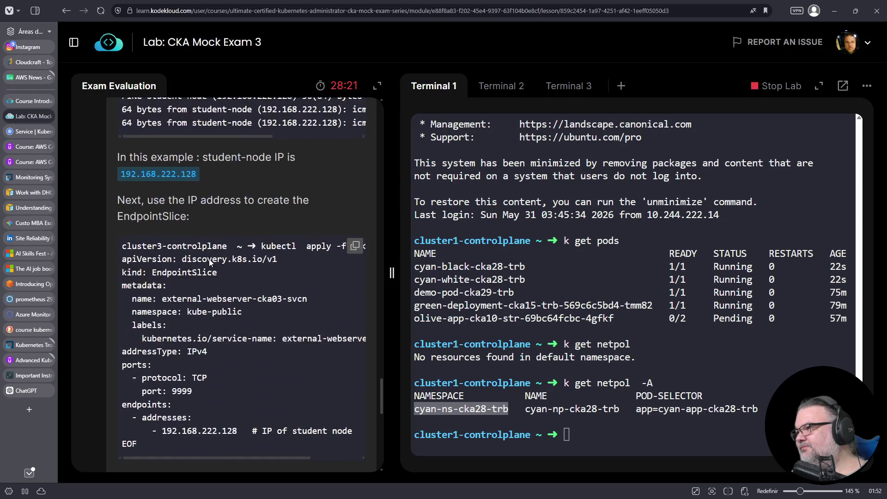
pyautogui.scroll(-4, 211, 261)
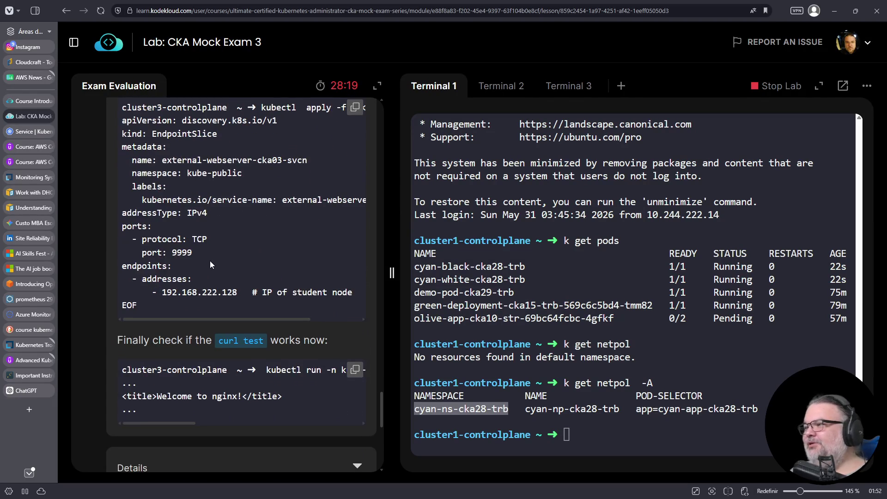
pyautogui.scroll(-6, 210, 262)
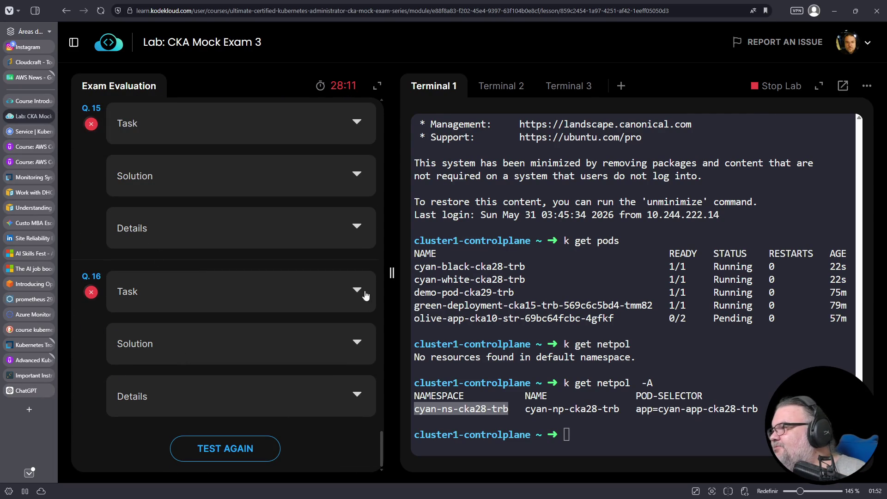
# - Widen the evaluation panel, highlight the final 22% score, and switch to the ChatGPT tab
pyautogui.moveTo(392, 263); pyautogui.dragTo(401, 142)
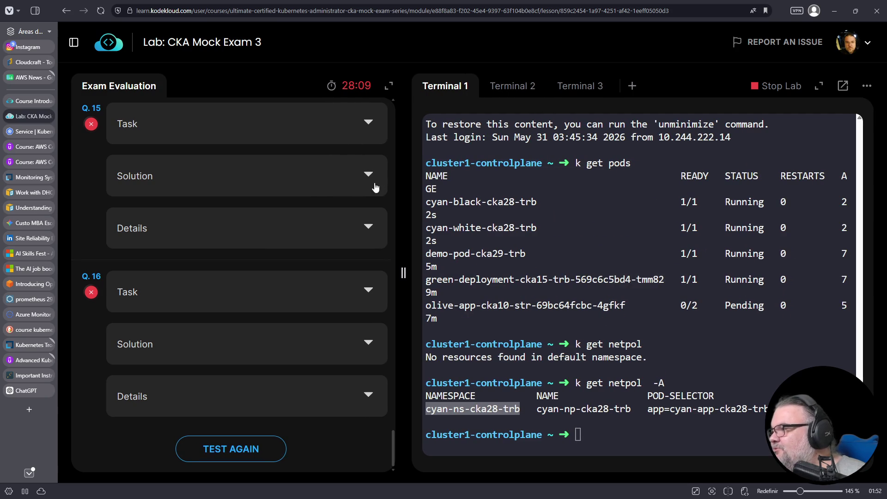
pyautogui.doubleClick(145, 153)
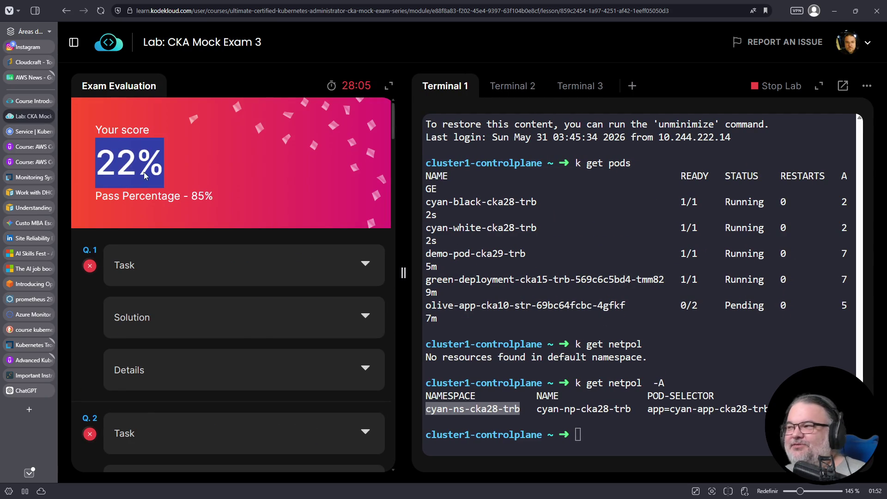
pyautogui.moveTo(22, 210)
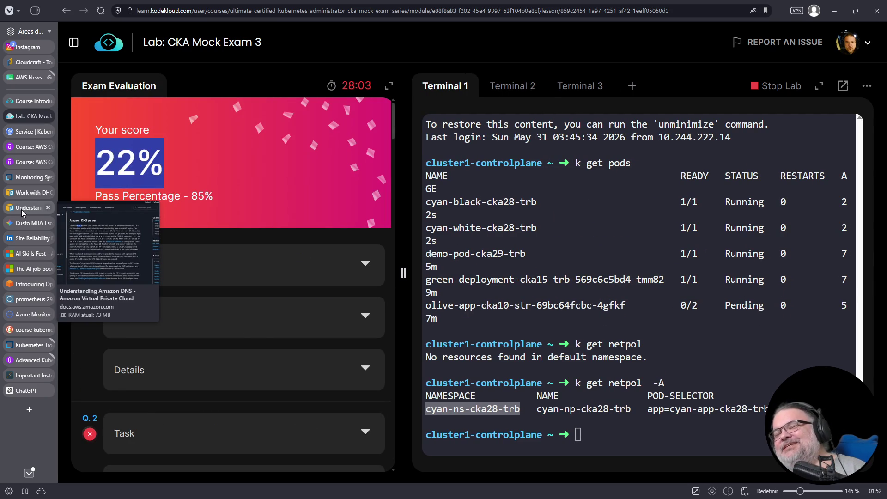
pyautogui.click(29, 391)
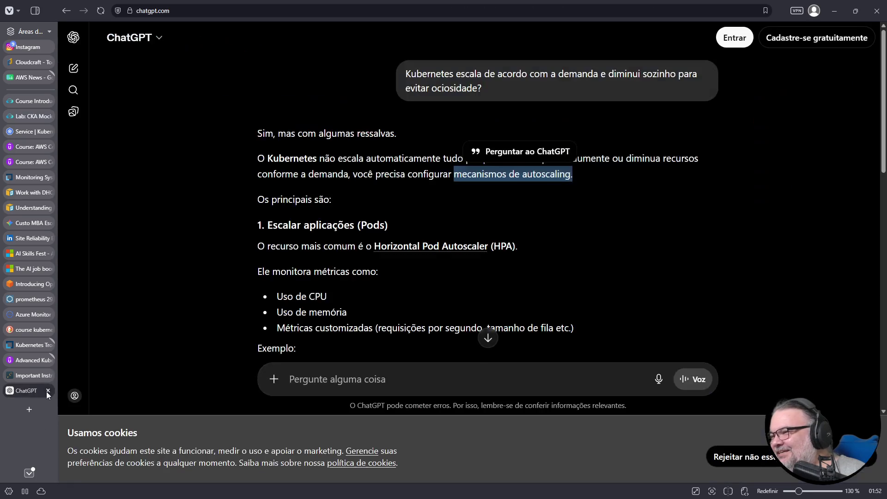
# - Close the ChatGPT tab and the Linux Foundation exam tips tab
pyautogui.click(48, 391)
pyautogui.click(41, 375)
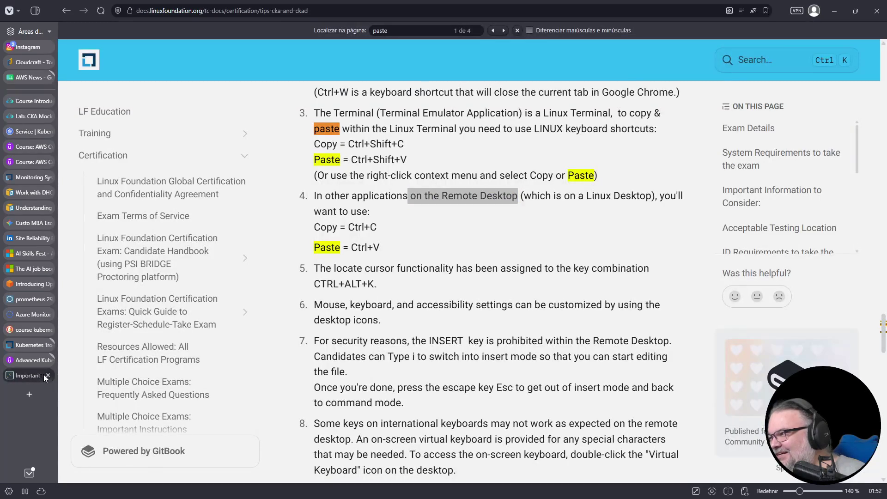
pyautogui.click(48, 376)
# - Close the Advanced Kubernetes, troubleshooting, course search, Azure Monitor, Prometheus and introducing-article tabs
pyautogui.moveTo(19, 327)
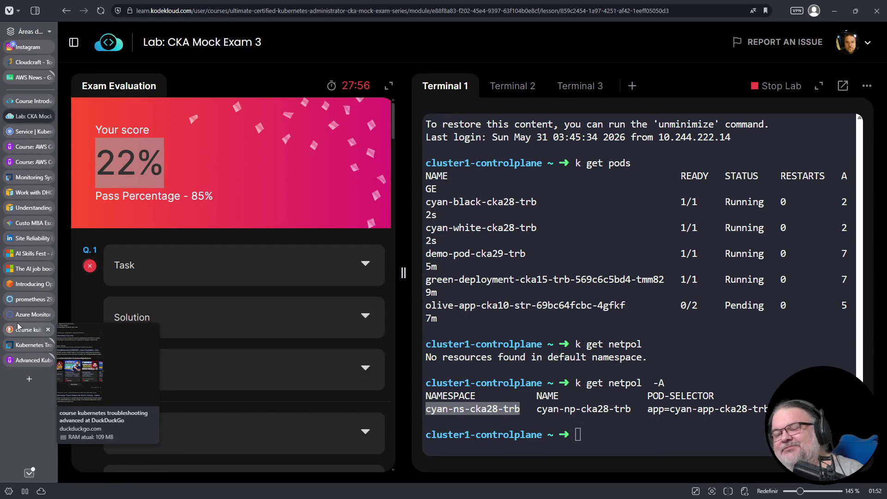
pyautogui.moveTo(28, 362)
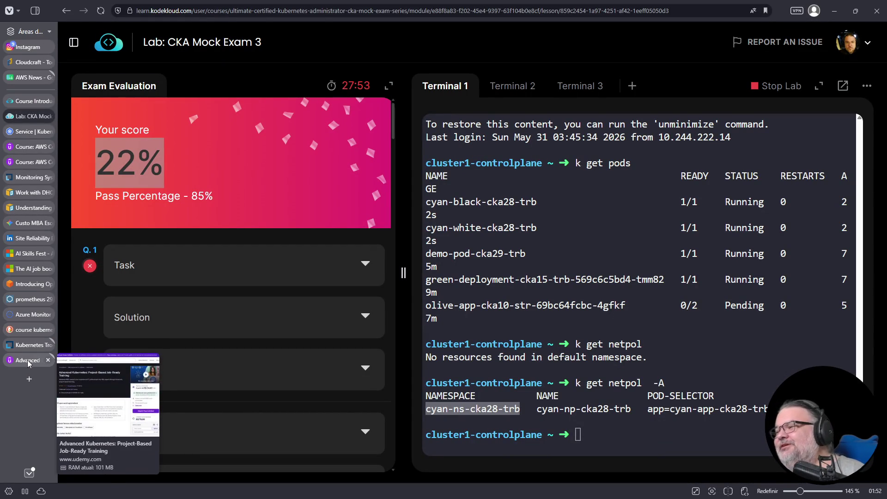
pyautogui.click(48, 360)
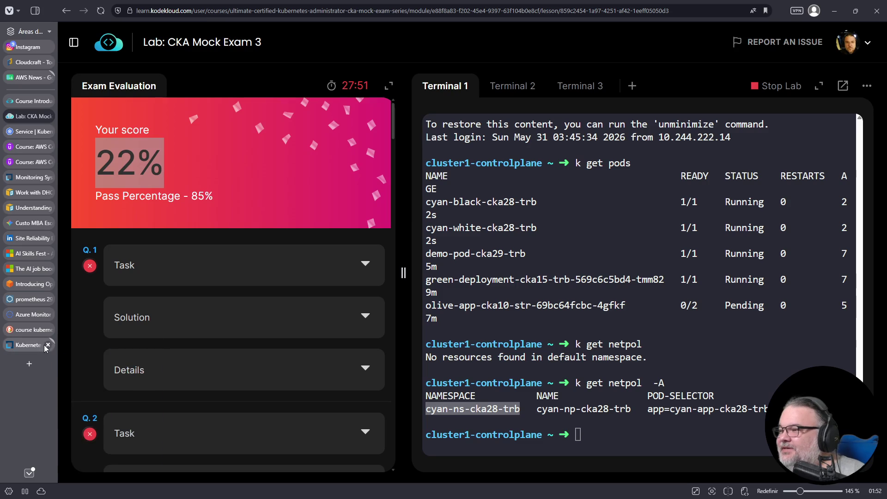
pyautogui.click(47, 344)
pyautogui.click(48, 330)
pyautogui.click(48, 314)
pyautogui.click(48, 299)
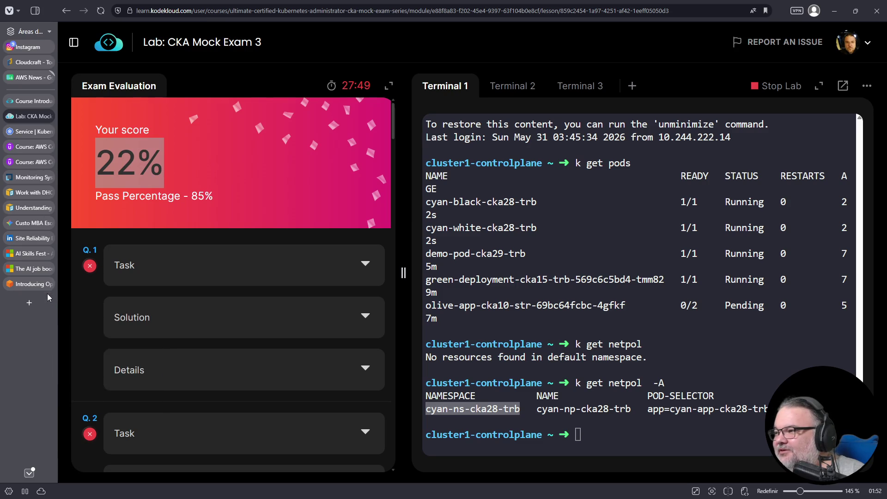
pyautogui.click(48, 283)
# - Close the AI job, AI Skills Fest, Site Reliability, Custo MBA, Understanding, DHC and Prometheus course tabs
pyautogui.click(48, 269)
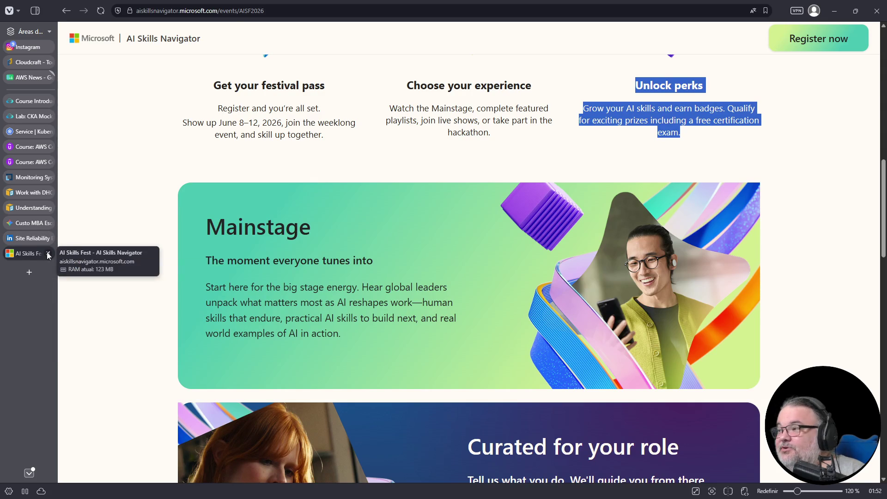
pyautogui.click(48, 254)
pyautogui.click(47, 237)
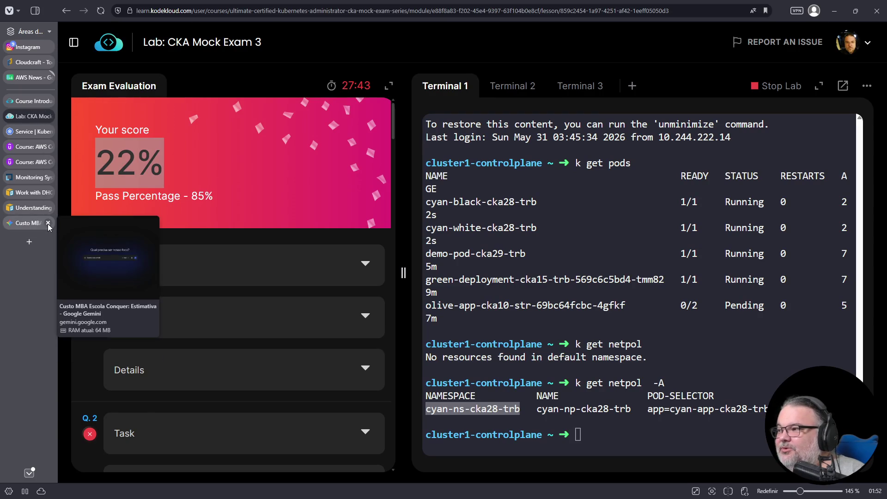
pyautogui.click(49, 224)
pyautogui.click(47, 208)
pyautogui.click(47, 193)
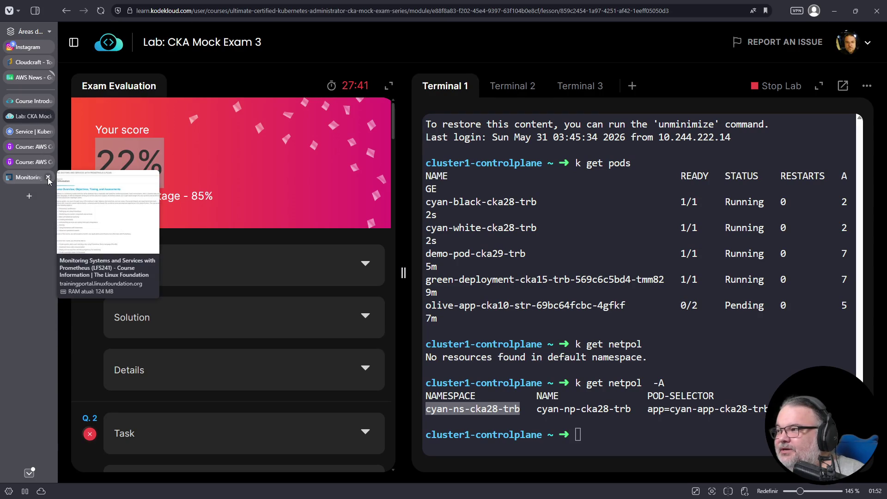
pyautogui.click(48, 177)
# - Open twitch.tv in a new tab
pyautogui.hotkey('ctrl', 't')
pyautogui.write('twitch.tv')
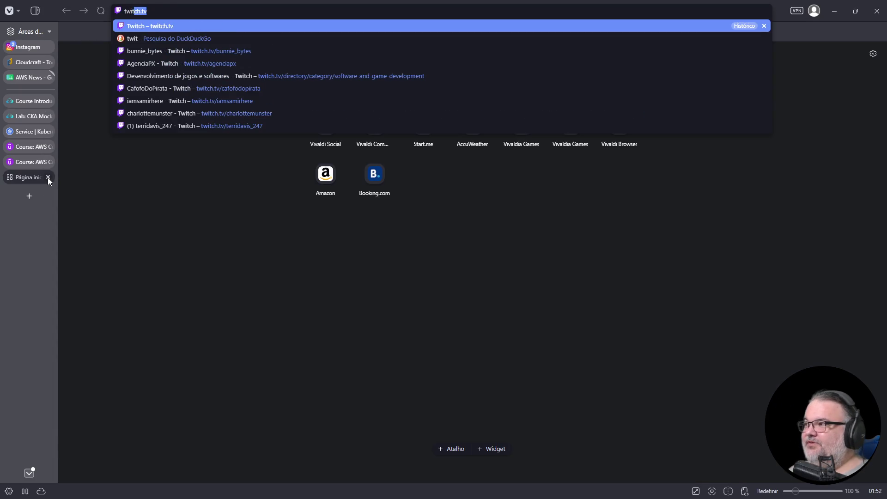
pyautogui.press('Return')
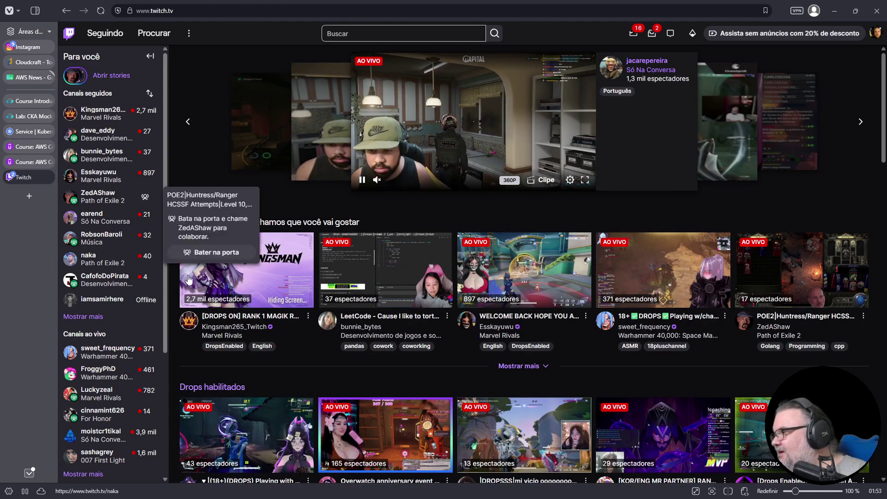
pyautogui.scroll(-4, 232, 265)
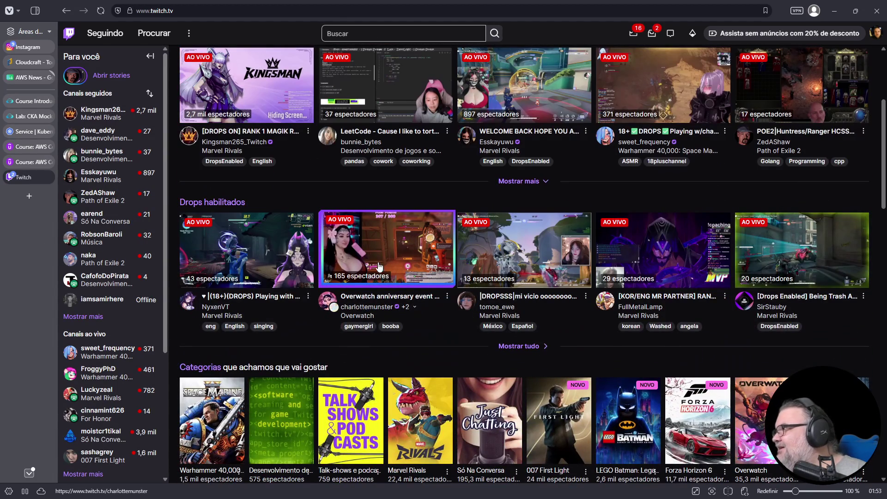
# - Open a Marvel Rivals stream and an Overwatch stream in new tabs to view them
pyautogui.middleClick(510, 101)
pyautogui.click(12, 196)
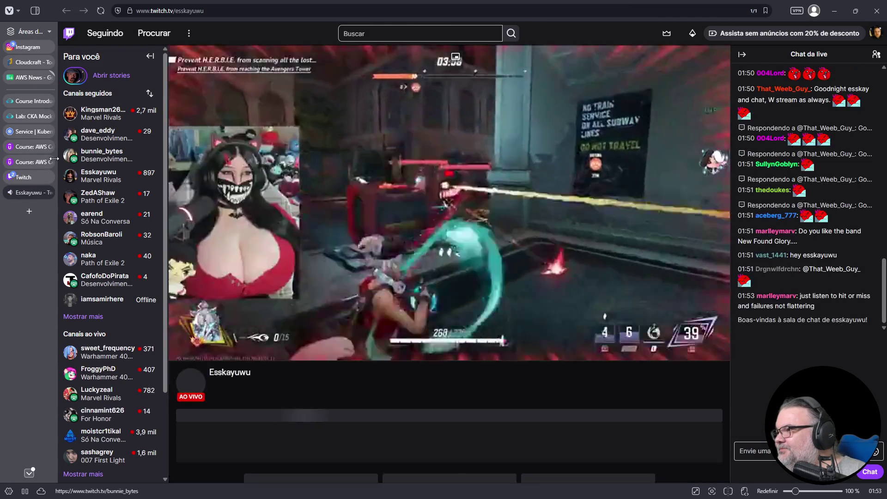
pyautogui.click(23, 177)
pyautogui.middleClick(382, 245)
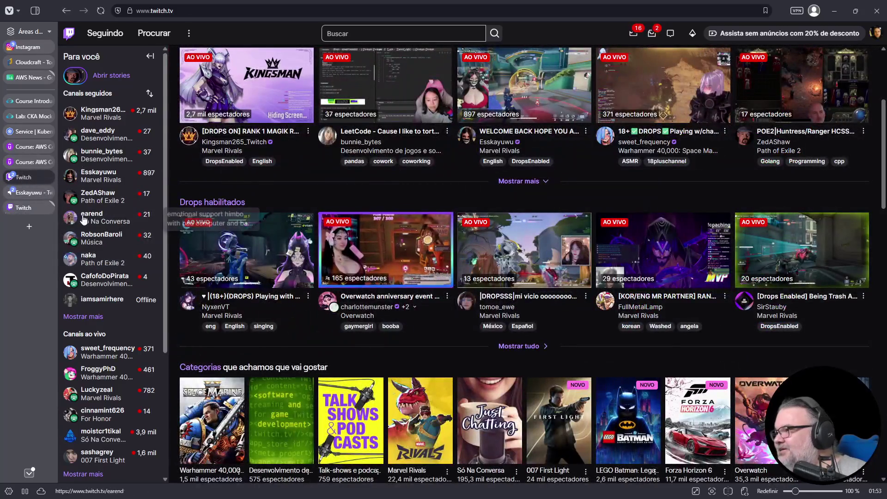
pyautogui.click(23, 207)
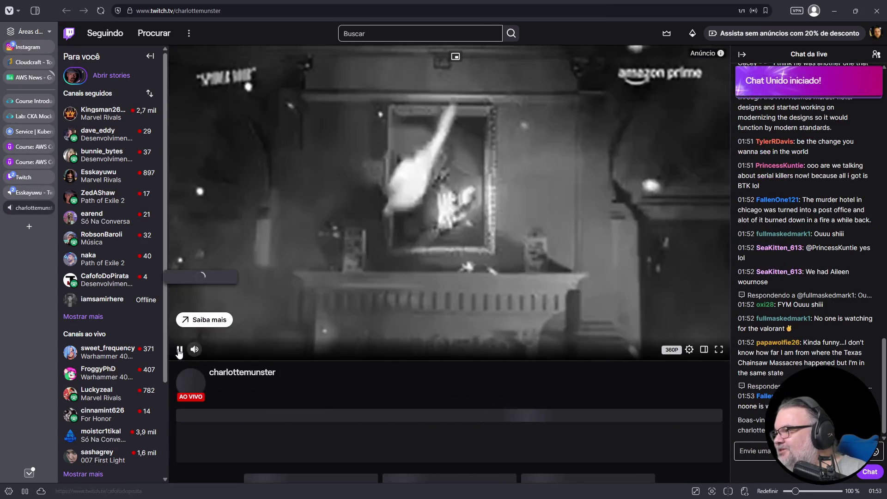
# - Pause and close the Overwatch and Marvel Rivals stream tabs, then pick the Desenvolvimento de jogos e softwares category
pyautogui.press('space')
pyautogui.click(48, 209)
pyautogui.click(26, 192)
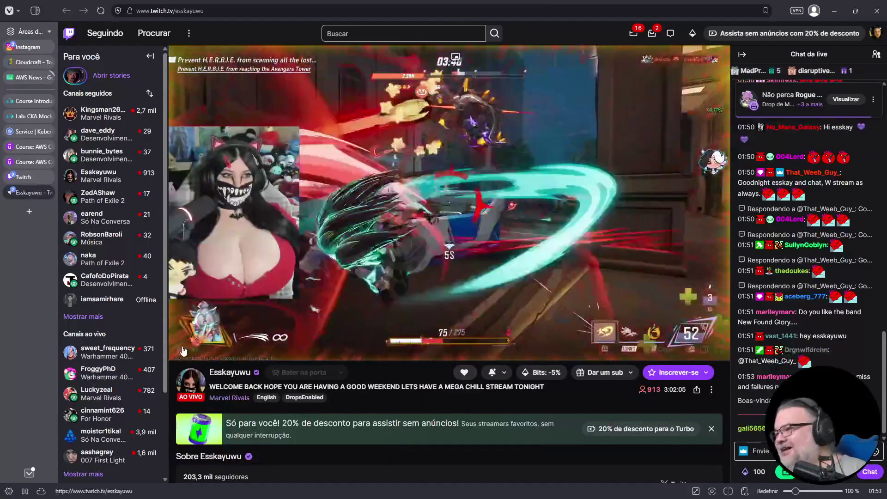
pyautogui.press('space')
pyautogui.click(54, 192)
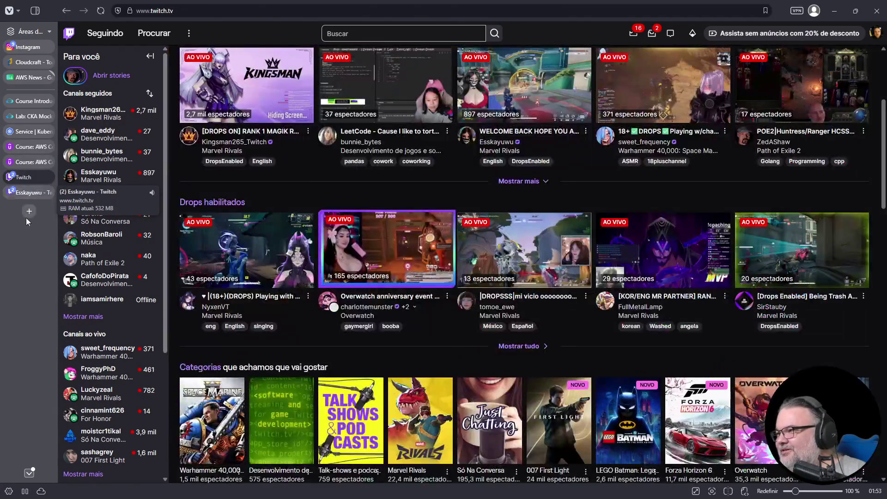
pyautogui.click(285, 419)
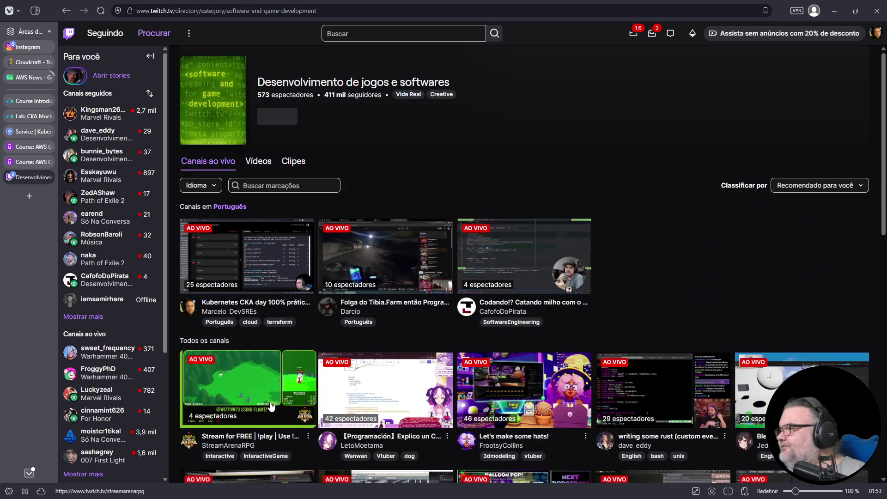
# - Scroll through the category's live channels, mostly small coding and game-dev streams with few viewers
pyautogui.scroll(-2, 406, 354)
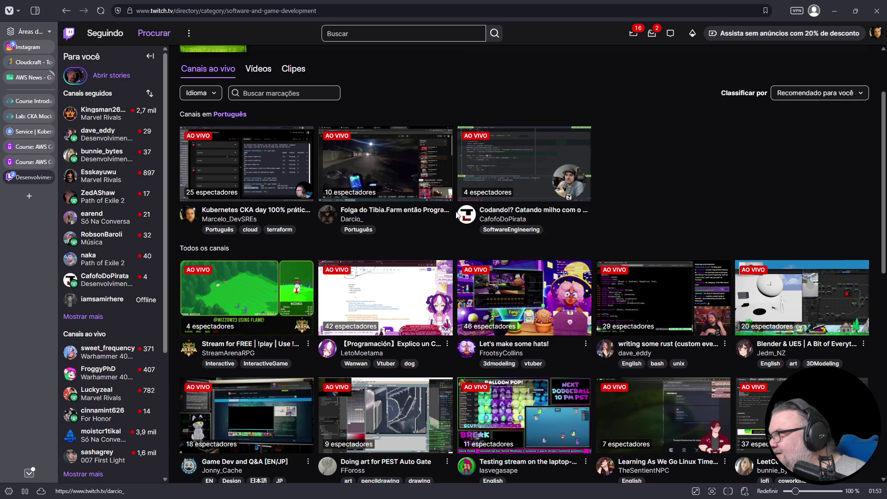
pyautogui.scroll(-5, 263, 325)
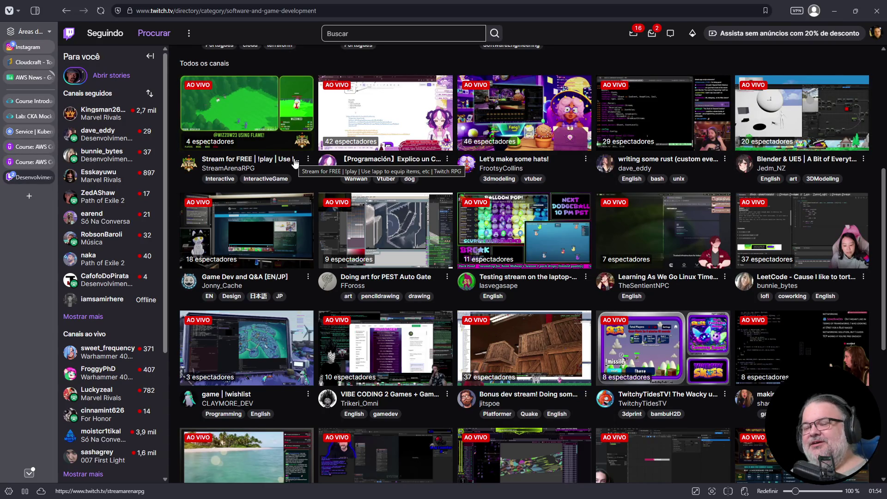
pyautogui.scroll(-2, 286, 208)
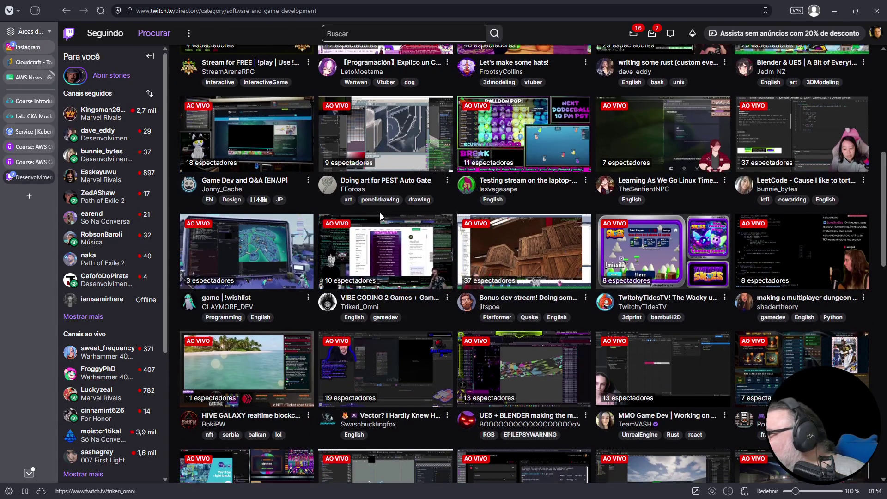
pyautogui.scroll(-5, 382, 213)
pyautogui.scroll(-5, 382, 212)
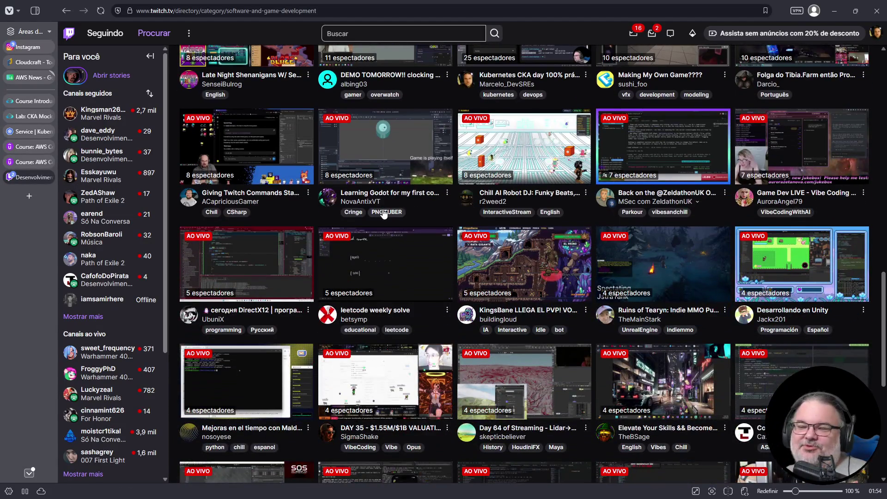
pyautogui.scroll(-5, 383, 212)
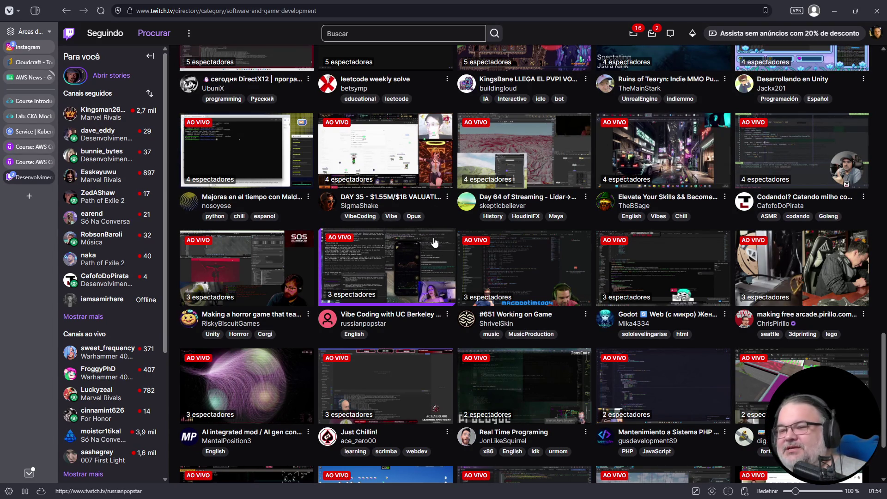
pyautogui.scroll(-2, 575, 267)
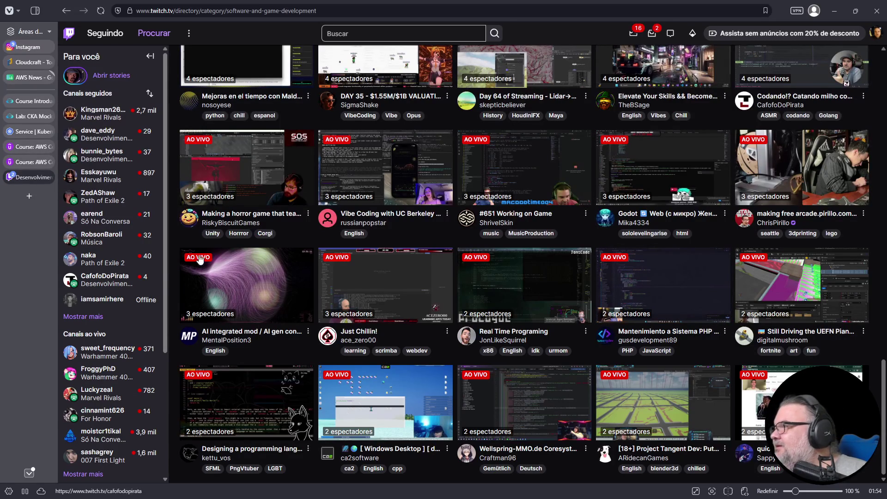
pyautogui.scroll(4, 379, 227)
pyautogui.scroll(6, 307, 284)
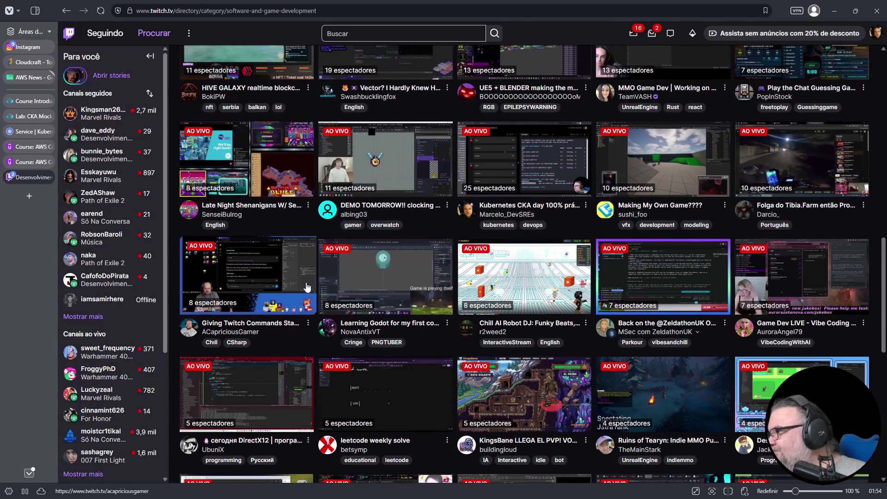
pyautogui.scroll(2, 413, 229)
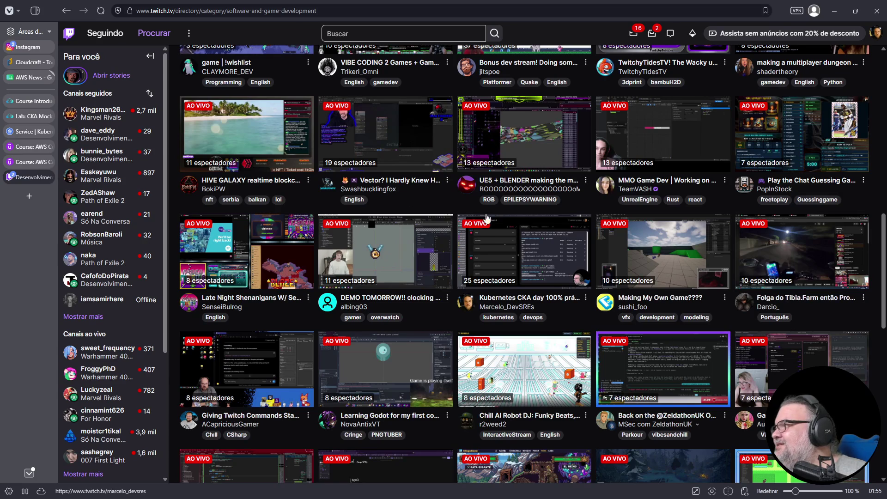
pyautogui.scroll(2, 532, 219)
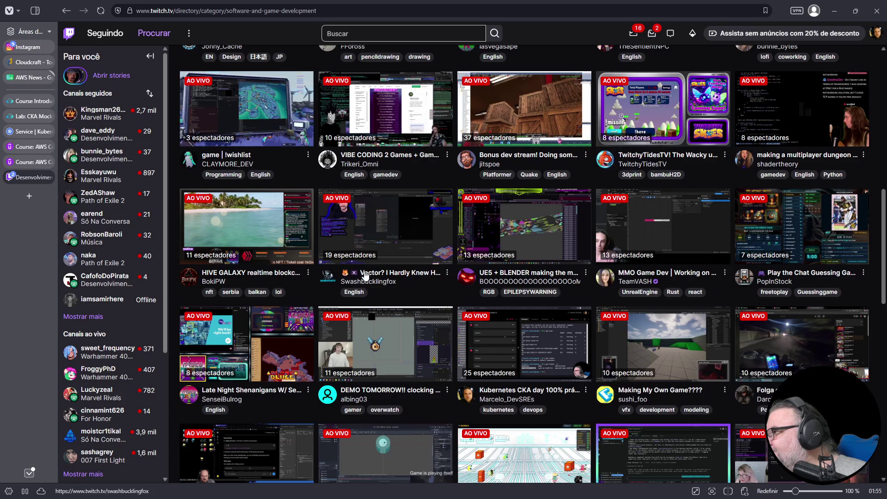
pyautogui.scroll(2, 285, 264)
pyautogui.scroll(1, 285, 241)
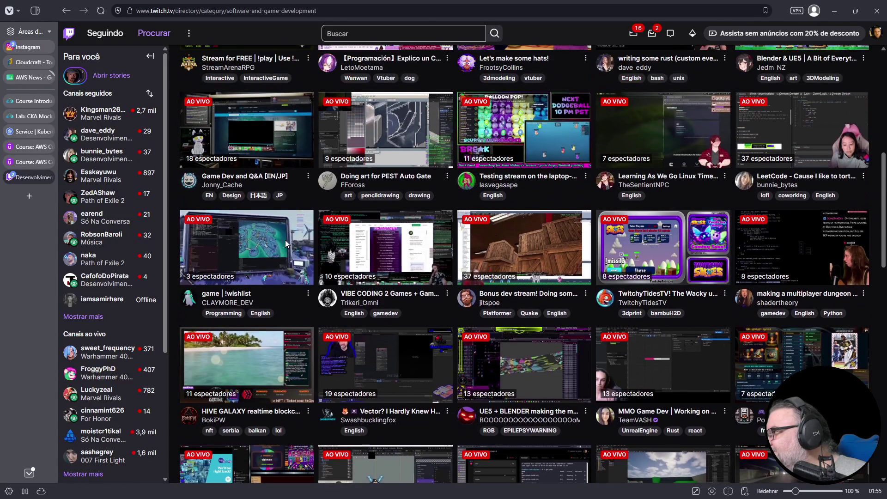